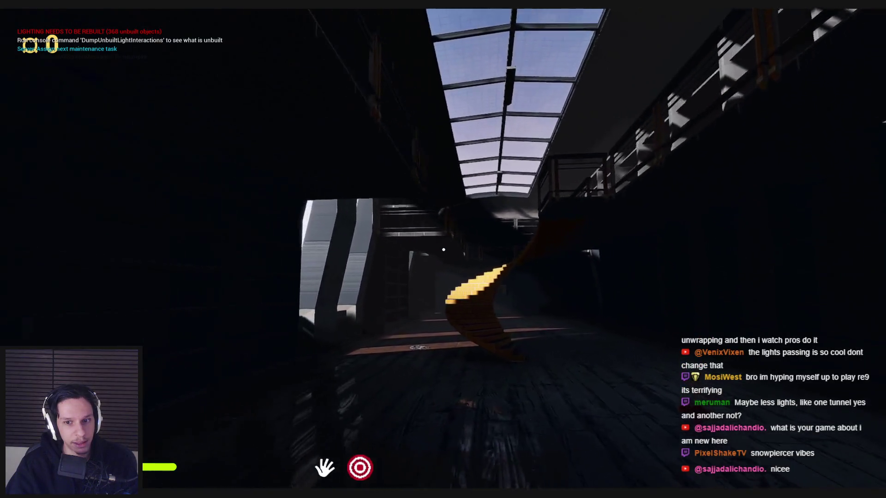
Pick up the red horn, walk onto the skylight walkway, end the playtest, and show the material library.
key(e)
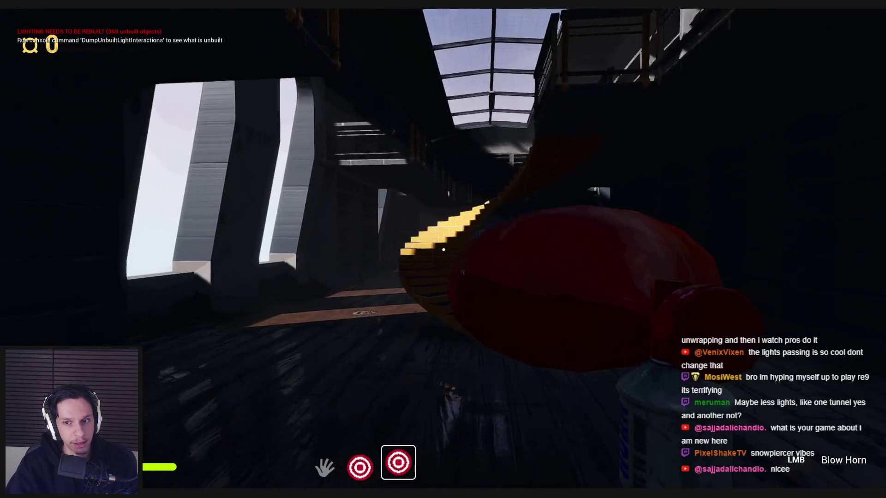
key(w)
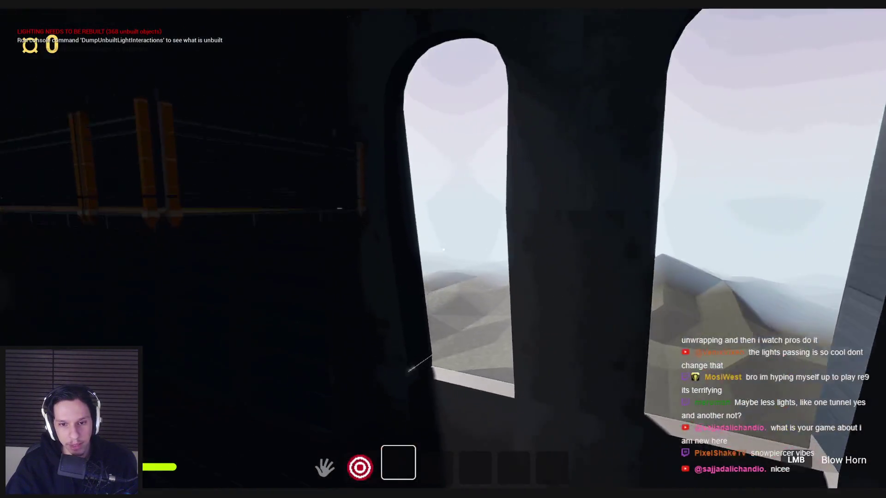
key(Escape)
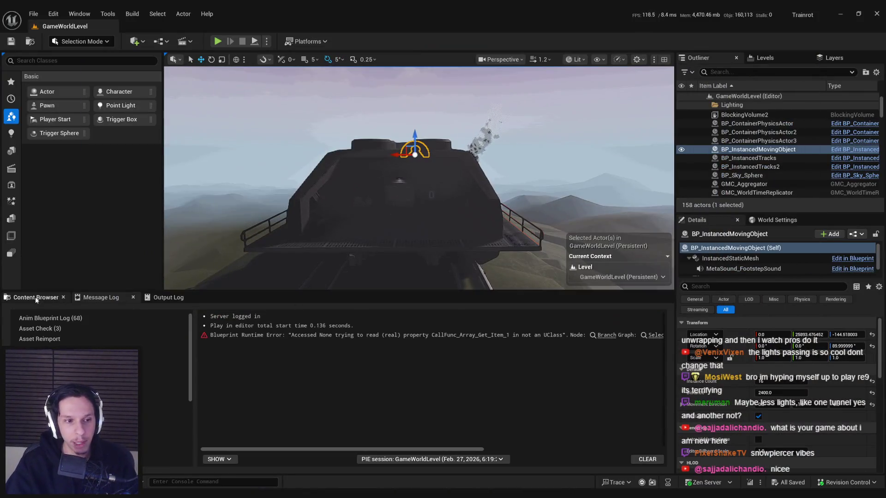
click(37, 298)
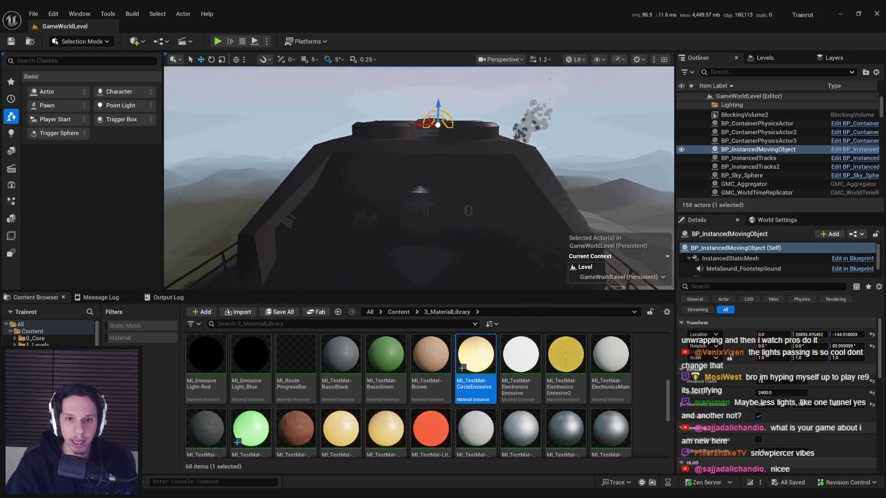
Fly into the train and playtest a walk to the engine room, toggling the ~ console, then stop.
key(f)
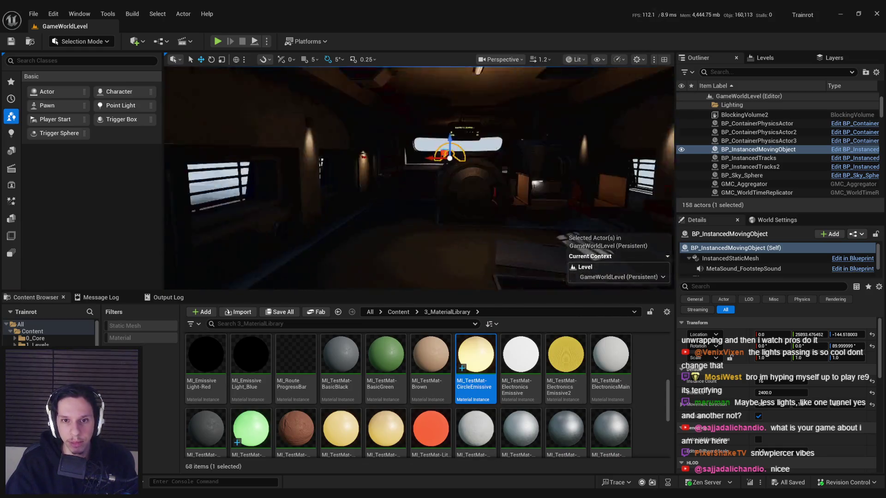
key(alt+p)
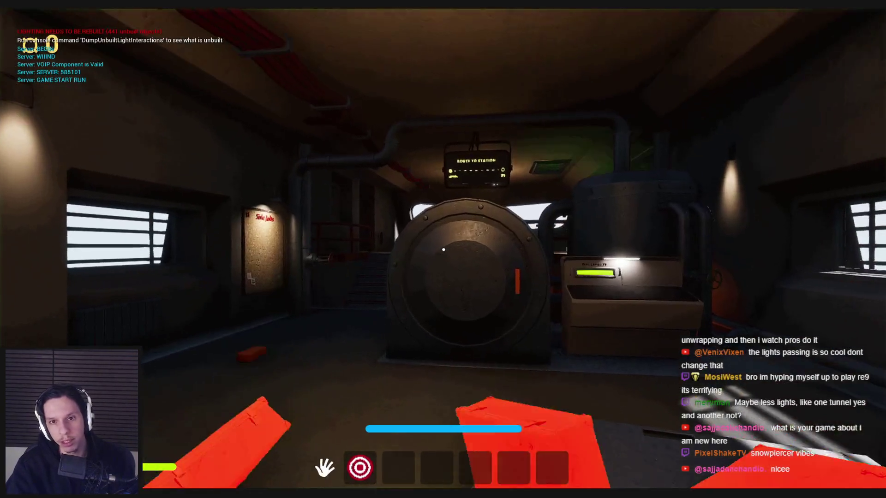
key(w)
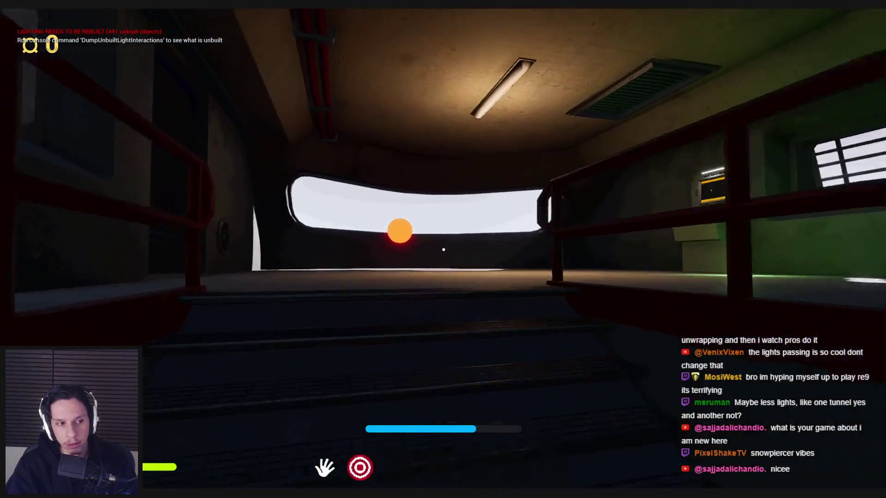
key(grave)
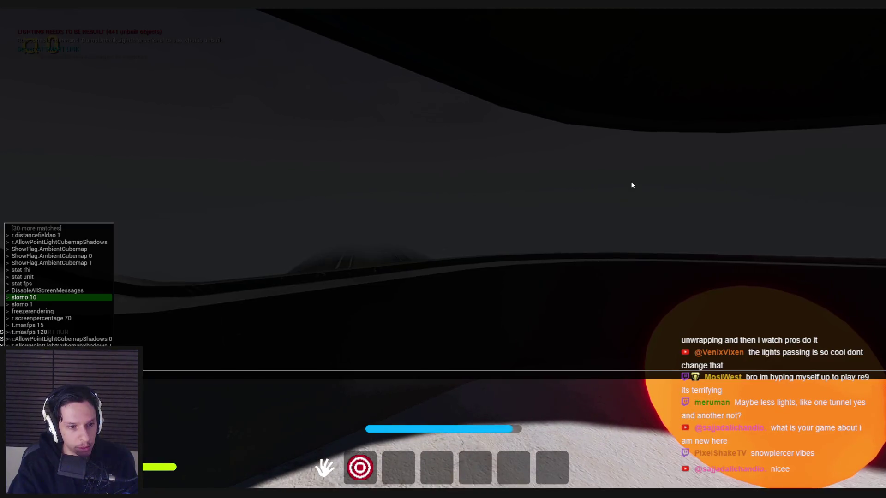
key(grave)
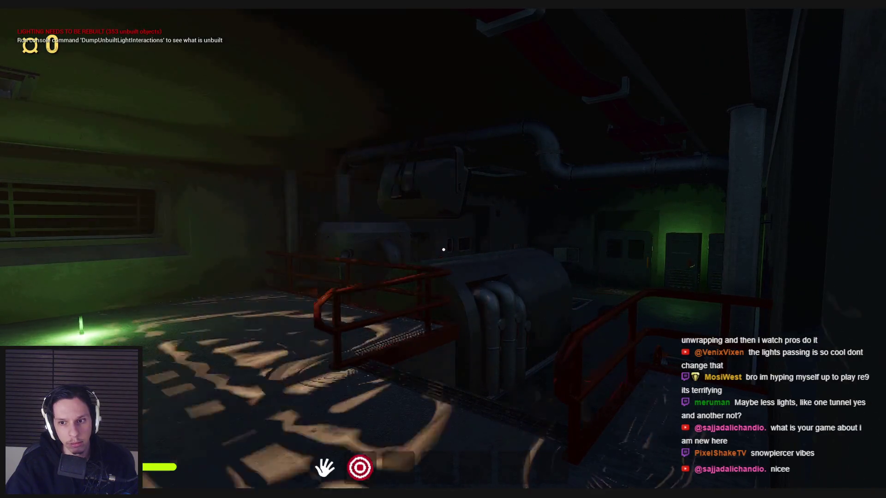
key(Escape)
drag(751, 239, 567, 264)
Exit fullscreen and visualize Distance Field Ambient Occlusion and Global DistanceField across the train.
key(F11)
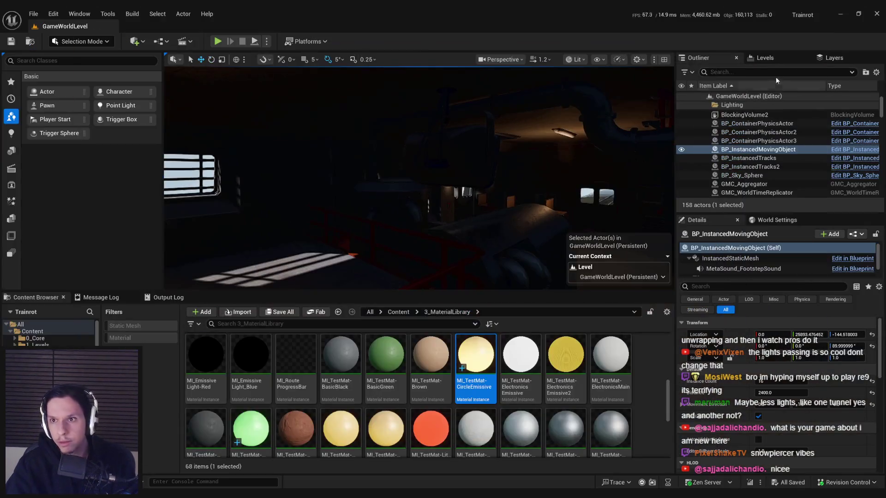
click(601, 60)
mouse_move(654, 436)
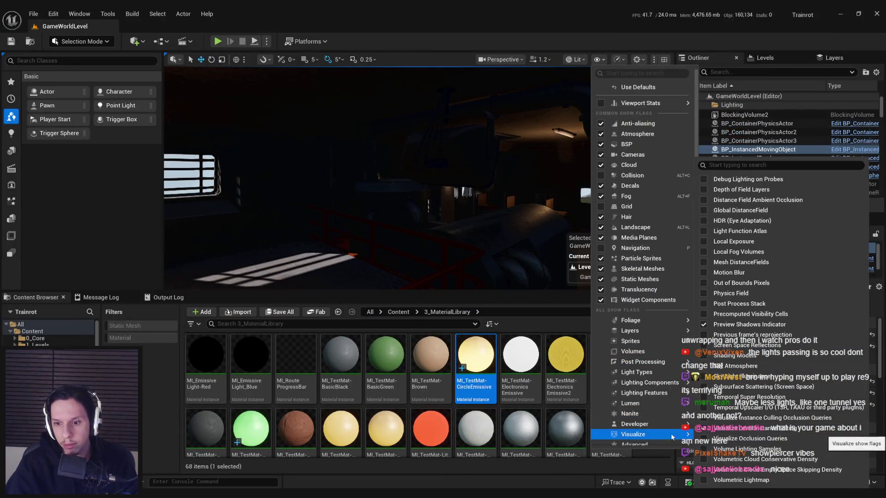
click(705, 202)
click(704, 200)
click(704, 211)
key(Escape)
drag(419, 178, 485, 178)
Turn off the Global DistanceField visualization and view the mountains over the train roof.
click(597, 59)
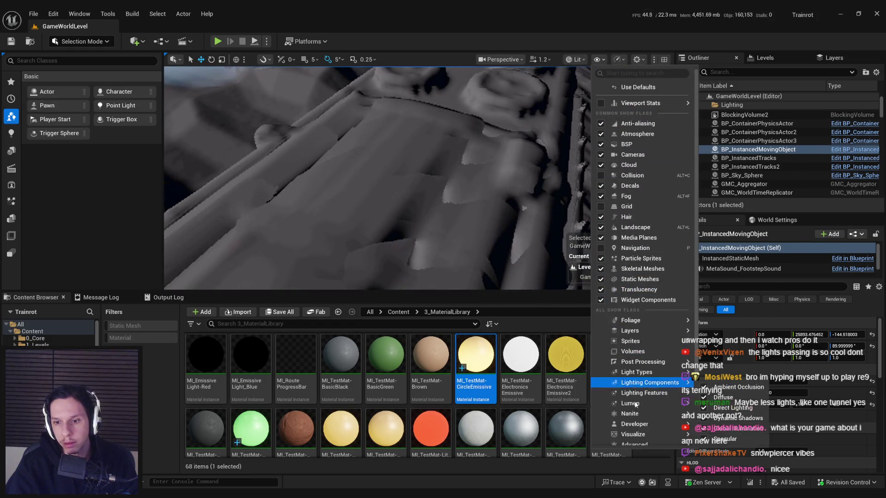
mouse_move(635, 437)
click(705, 211)
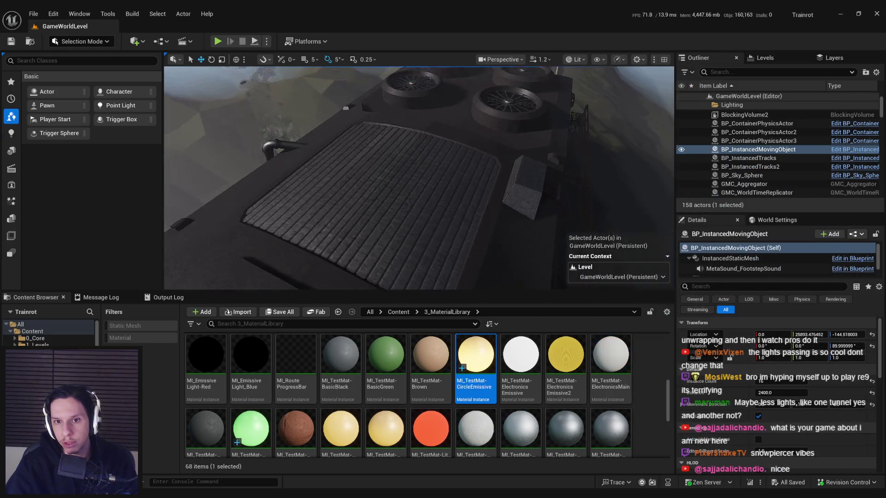
drag(325, 244, 326, 230)
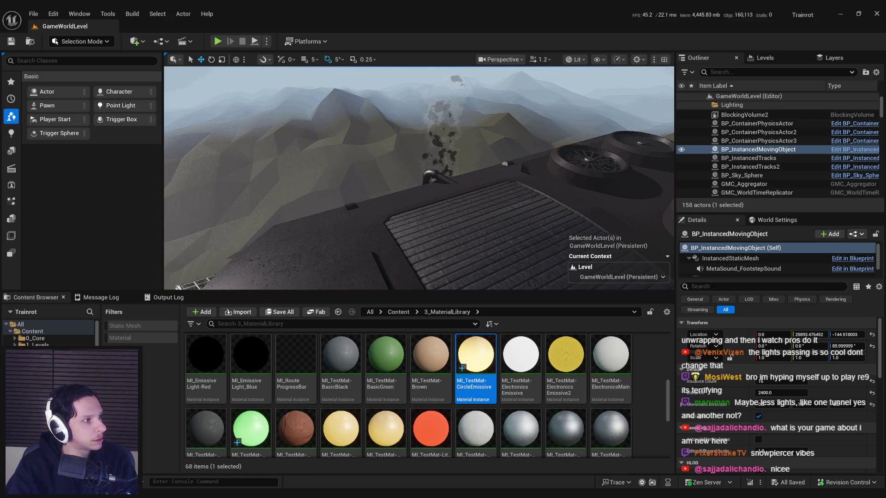
double_click(606, 172)
Review the spot light's shadow and light settings in the maximized Blueprint's Details panel.
scroll(884, 275, down, 10)
drag(885, 274, 884, 327)
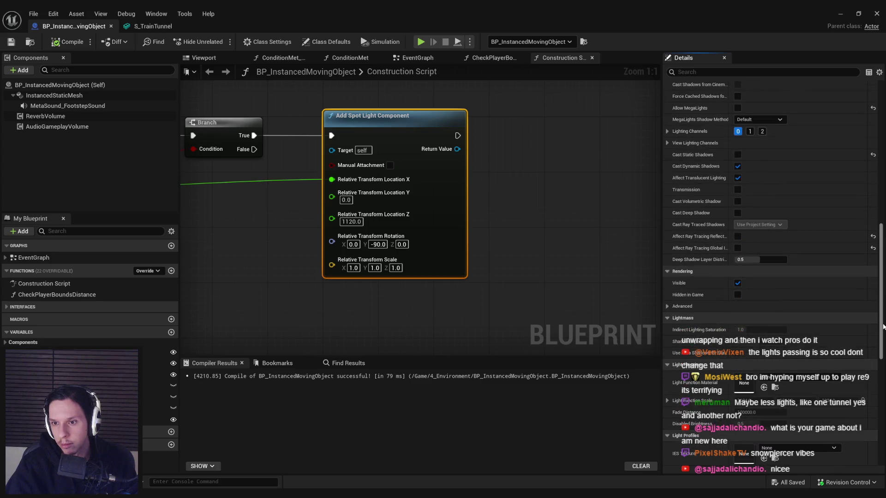
scroll(884, 327, down, 6)
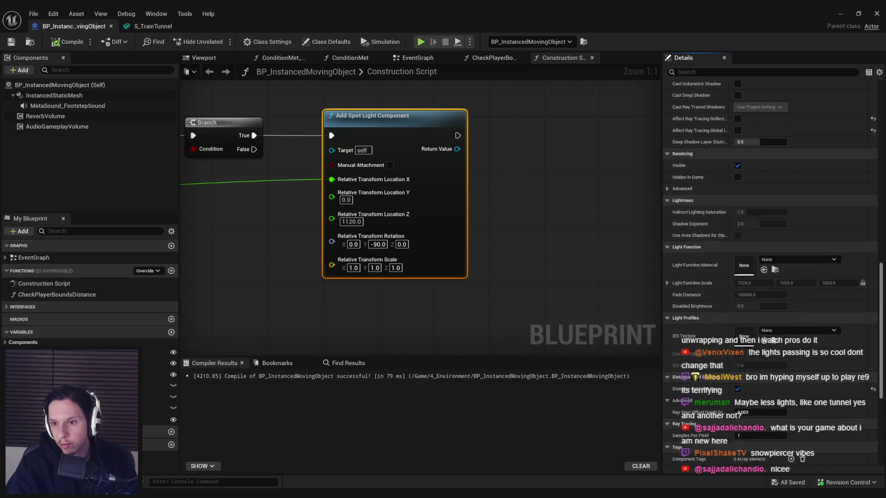
scroll(770, 277, down, 3)
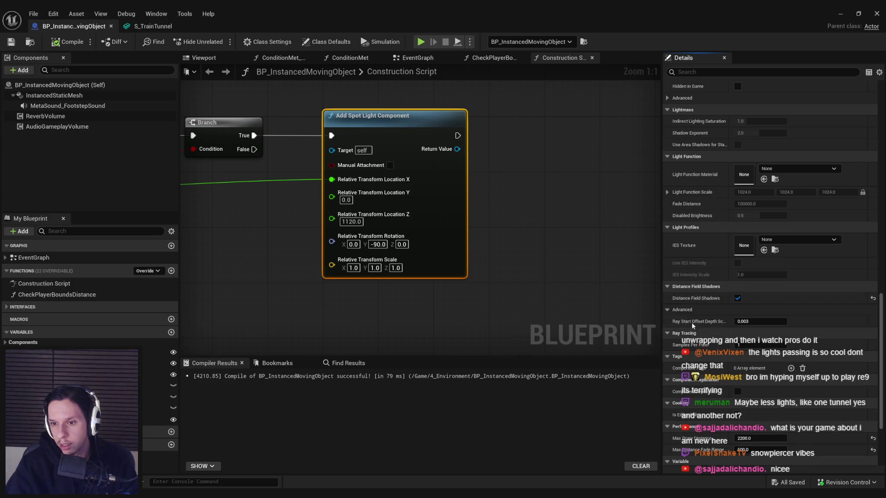
scroll(711, 300, down, 1)
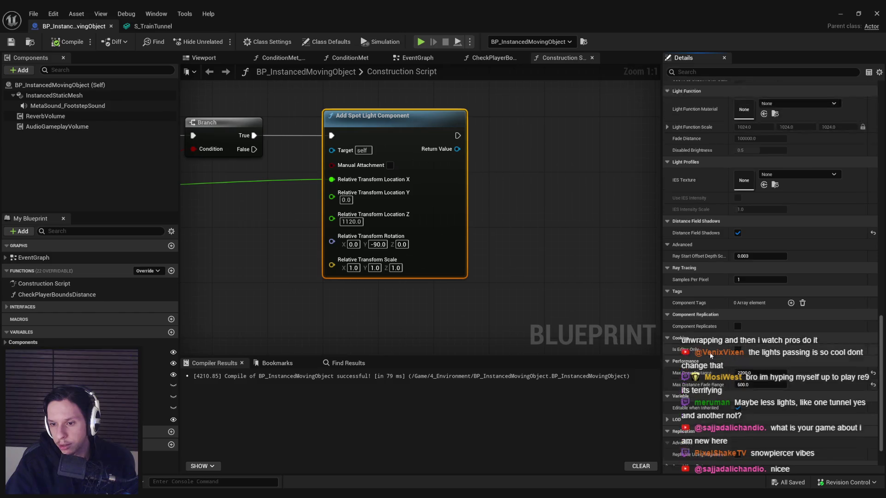
drag(880, 349, 879, 265)
Preview BP_InstancedMovingObject in the Viewport tab, return to the Construction Script, then go back to the level.
click(201, 58)
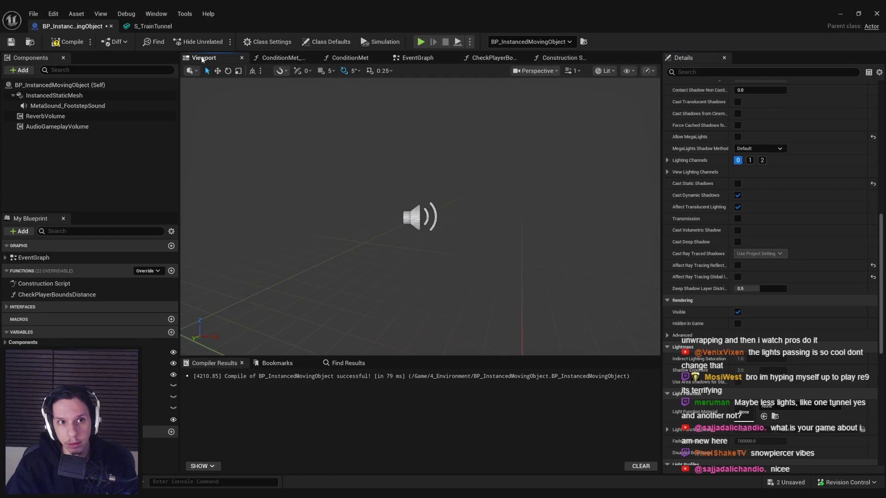
click(561, 58)
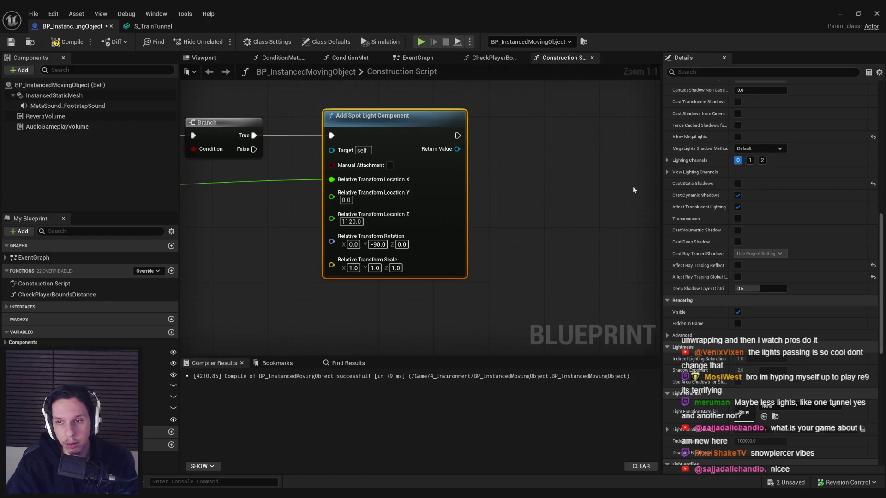
mouse_move(880, 250)
mouse_down()
mouse_move(866, 184)
mouse_move(869, 147)
mouse_up()
scroll(869, 147, up, 5)
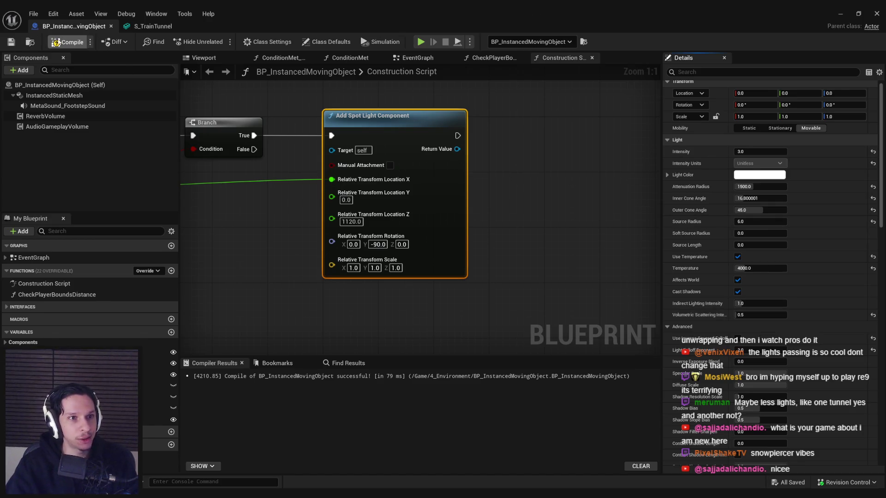
key(alt+Tab)
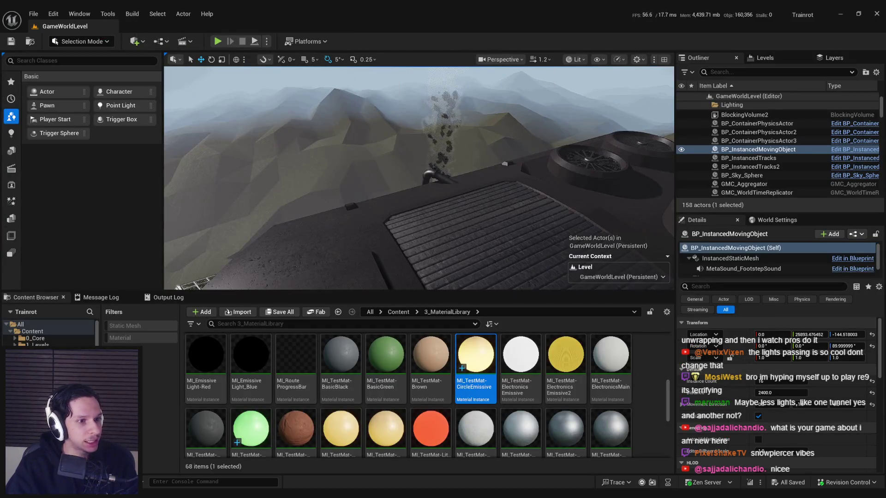
Focus the selected train object, zoom in on the spot light cones above the track, and save.
key(f)
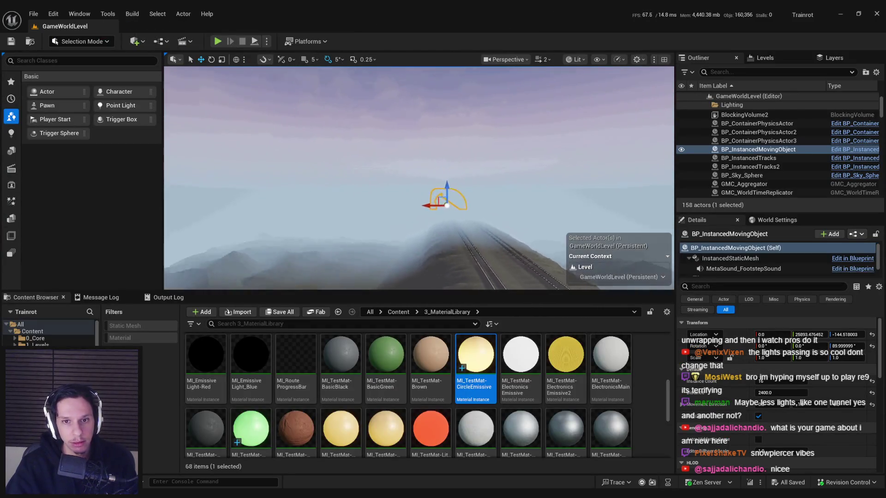
scroll(419, 178, down, 2)
scroll(419, 178, down, 2)
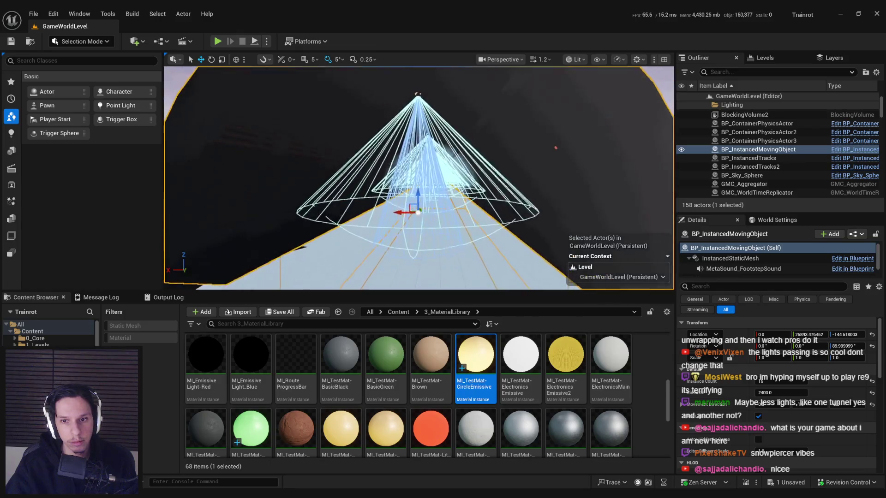
key(ctrl+s)
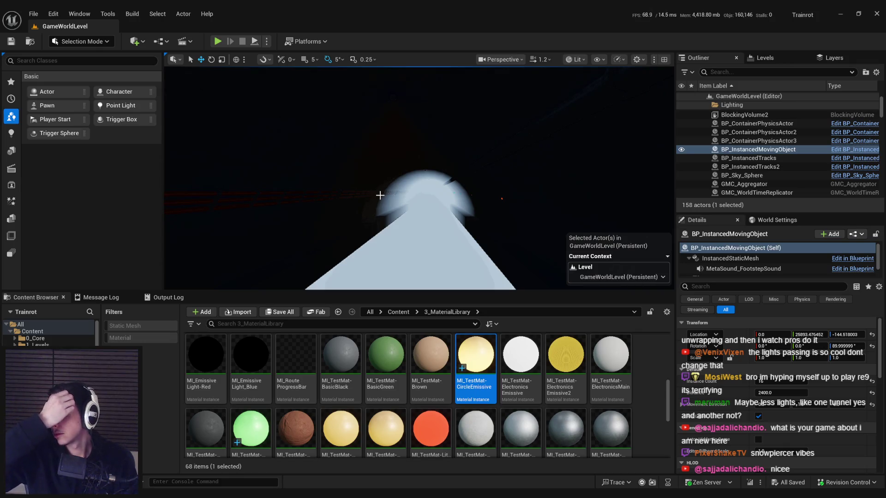
Toggle Game View with G, save again, frame the train's roof fans, and start a playtest.
key(g)
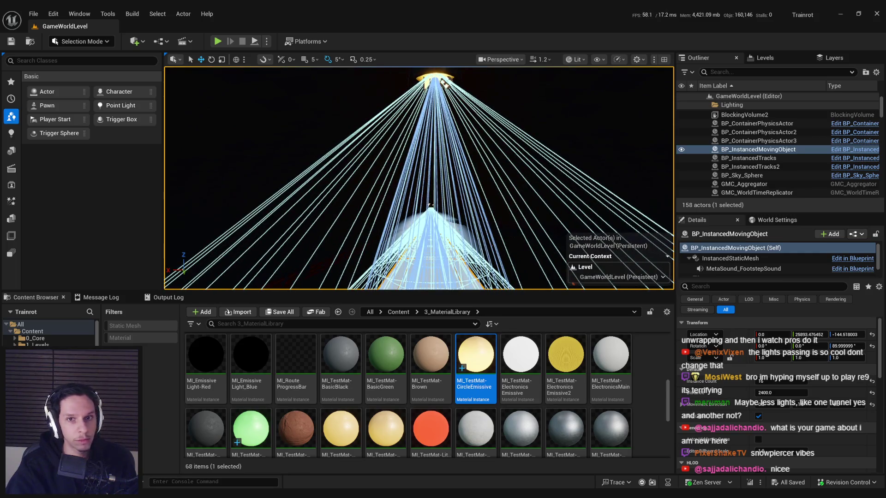
key(ctrl+s)
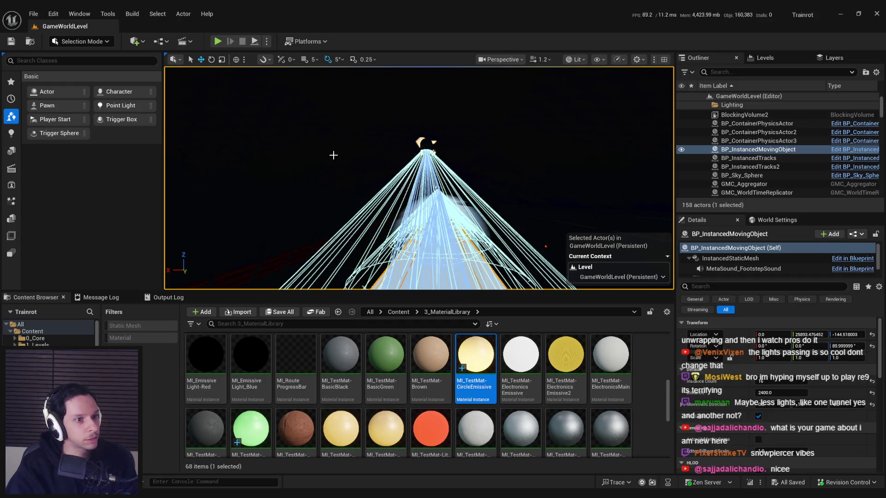
scroll(290, 148, up, 2)
key(s)
key(f)
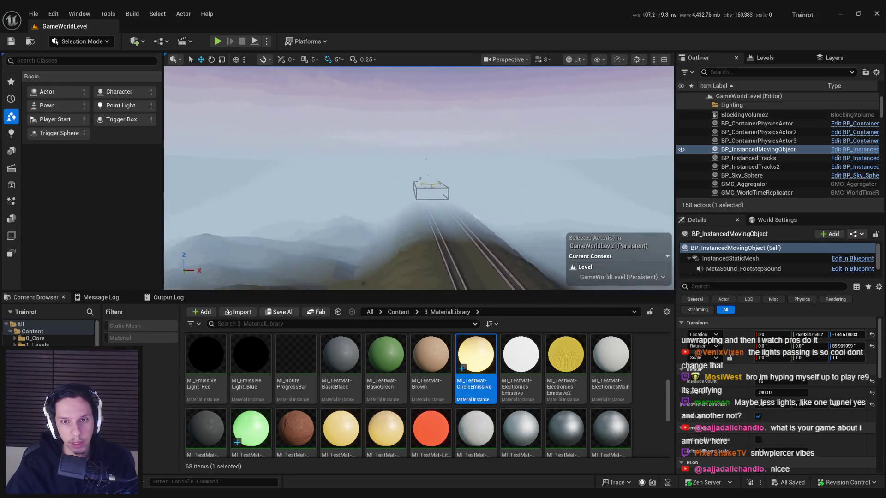
scroll(418, 178, down, 1)
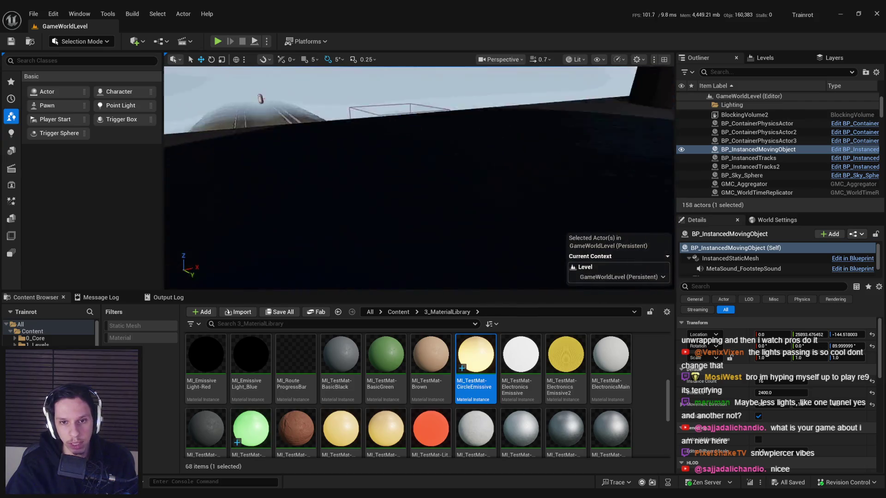
click(217, 41)
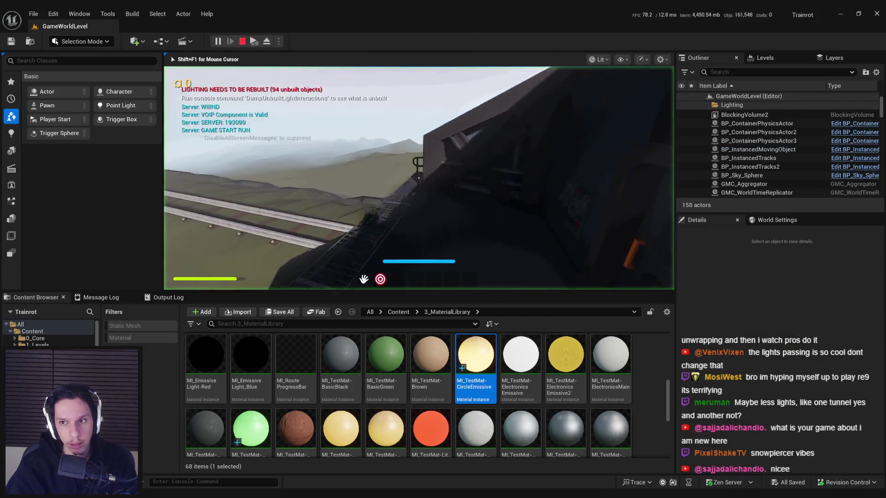
Restart the playtest, switch it to fullscreen with F11, and walk forward to the train-car door.
key(Escape)
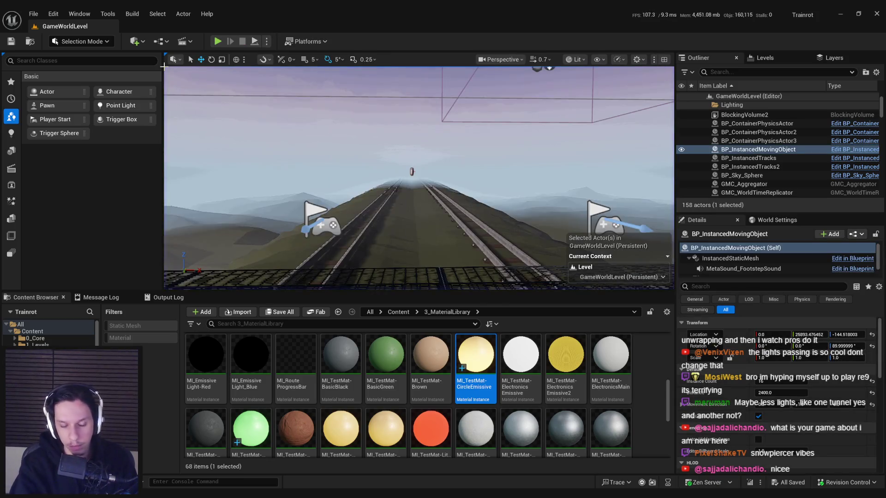
key(alt+p)
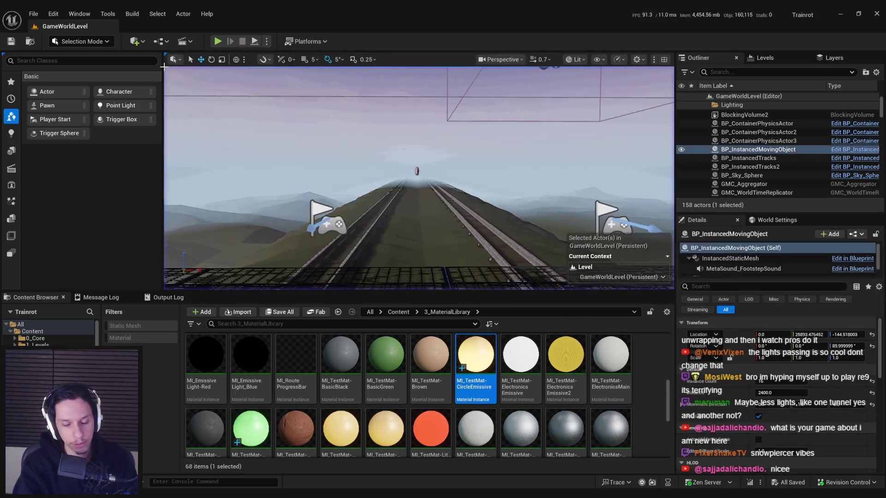
key(Escape)
key(alt+p)
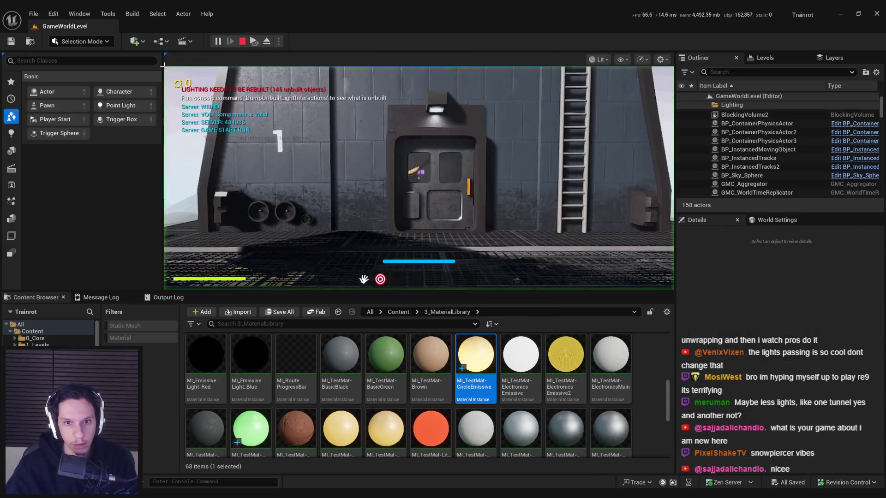
key(F11)
key(w)
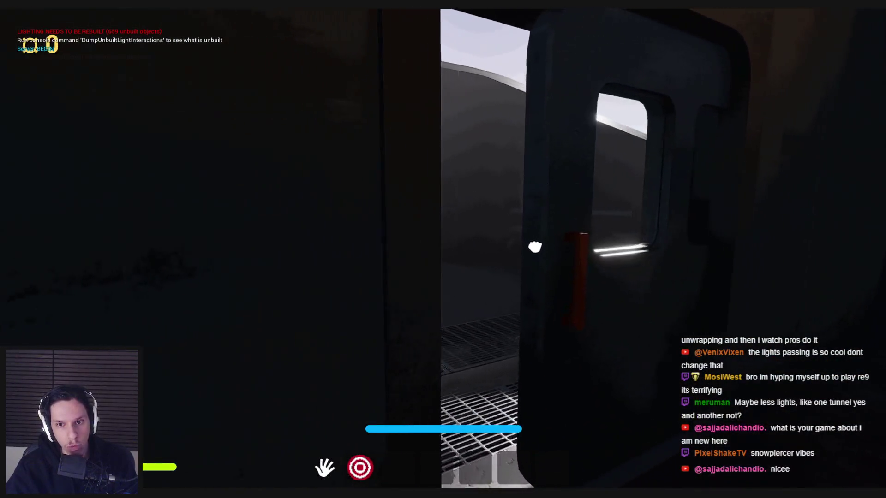
Open the door into the library car and walk down the skylit hall toward the spiral staircase.
key(e)
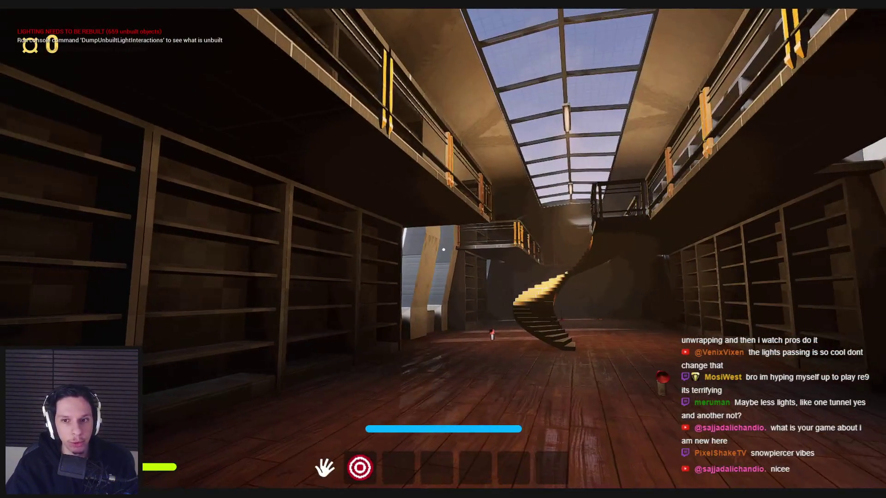
key(d)
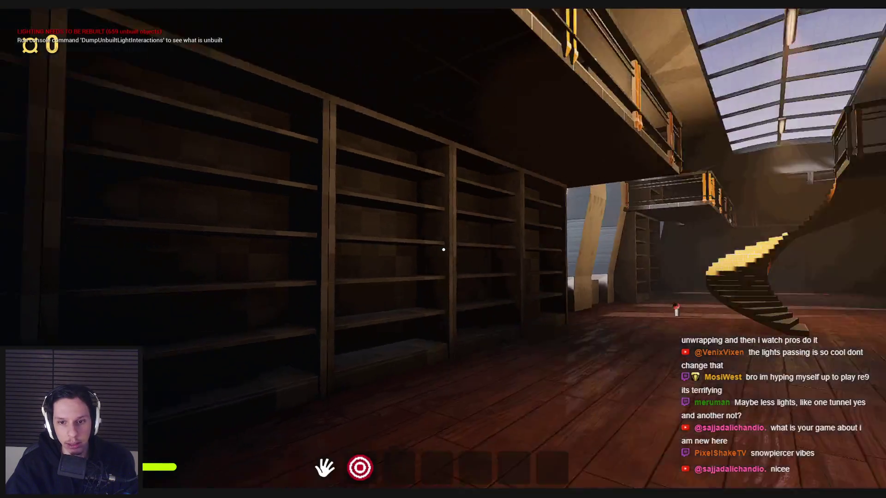
mouse_move(444, 249)
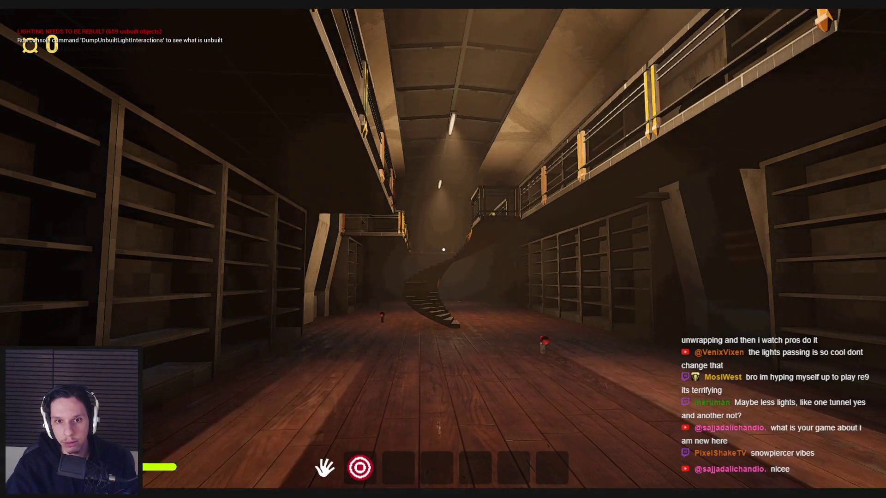
key(w)
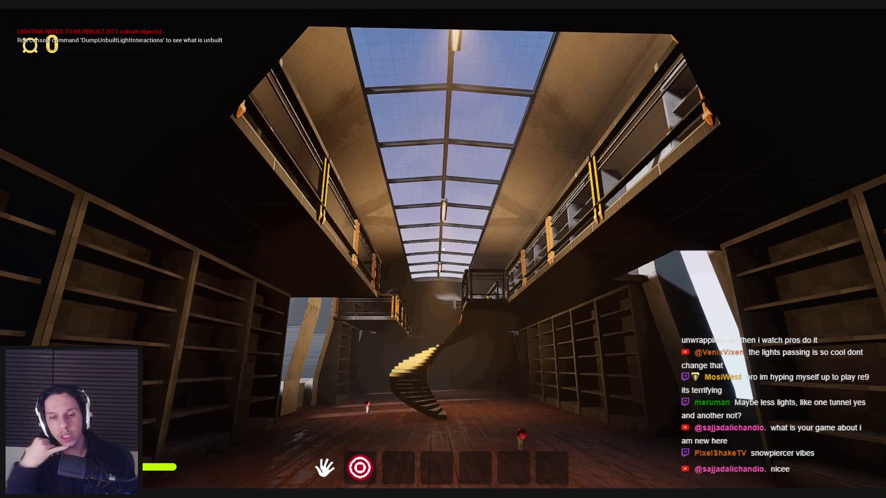
key(w)
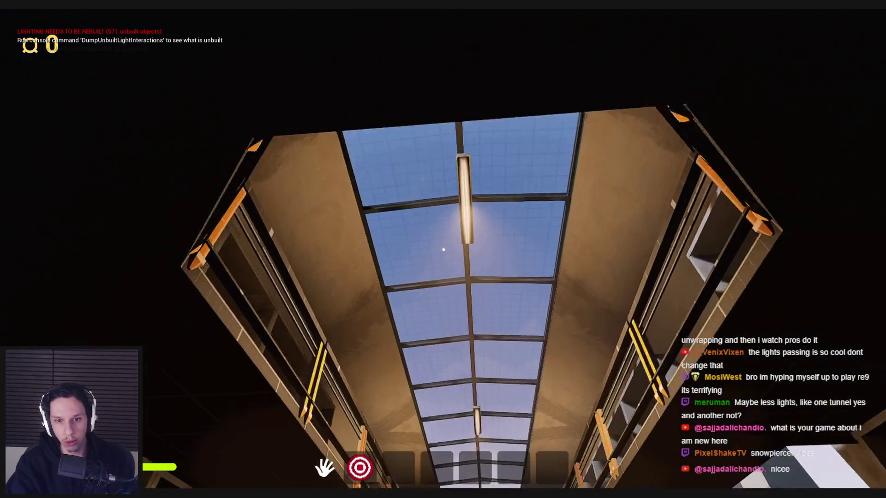
key(w)
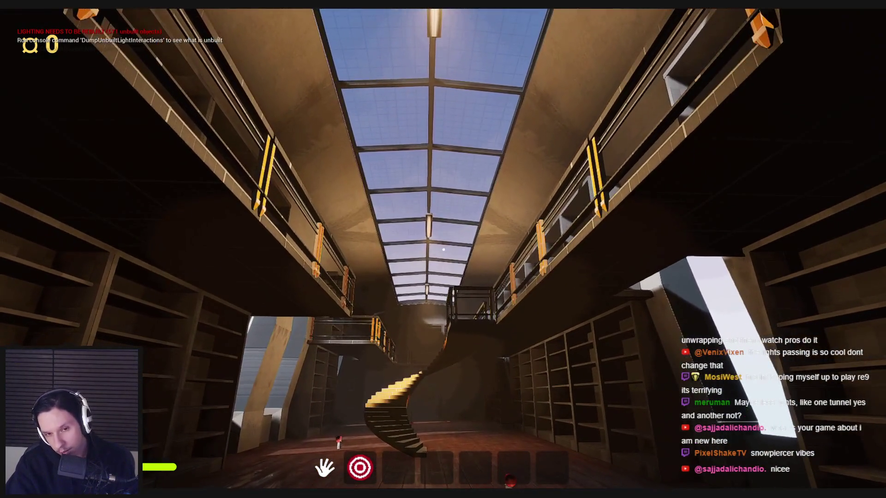
key(w)
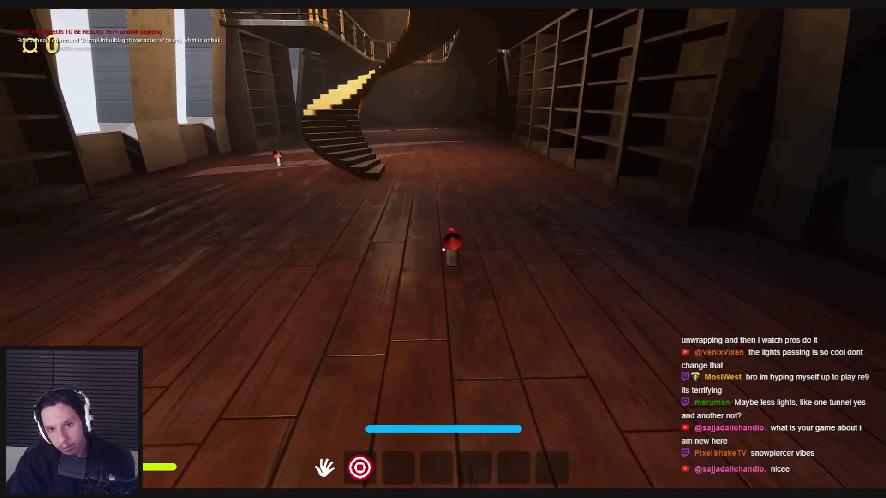
Pick up and drop the red air horn, walk toward the staircase, then stop the playtest.
click(444, 250)
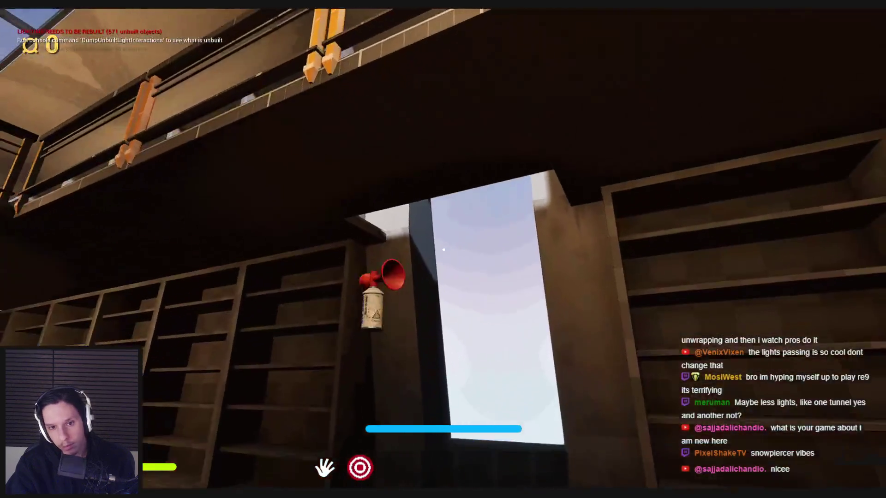
click(443, 250)
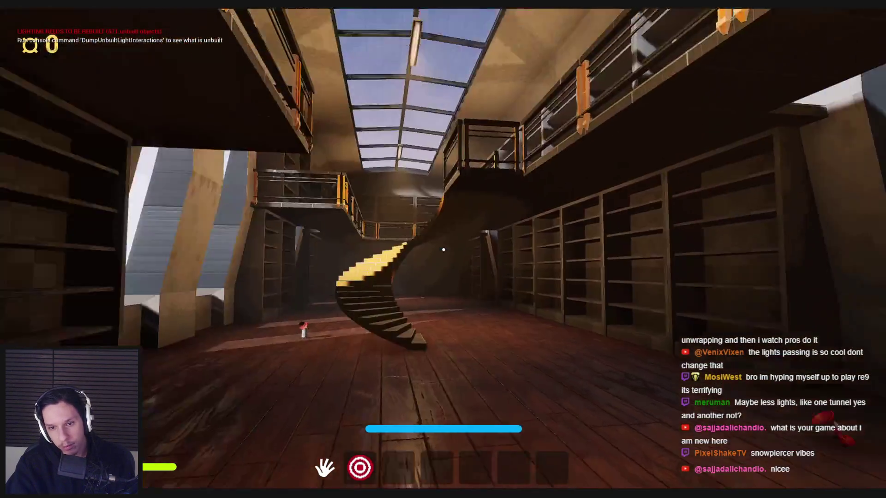
key(w)
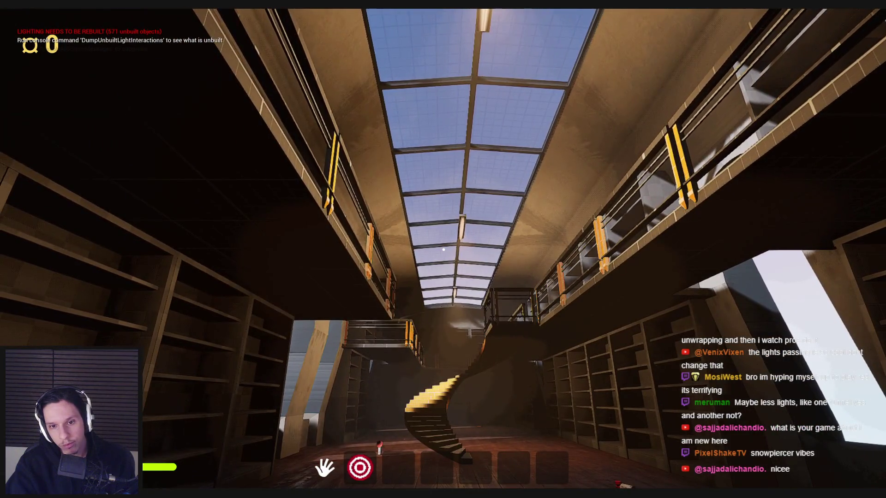
key(Escape)
In Blender, select the lamp cylinder and move it -0.029319 m along Y.
key(alt+Tab)
scroll(569, 242, up, 3)
click(588, 197)
mouse_move(623, 193)
mouse_down()
mouse_move(588, 194)
mouse_move(582, 223)
mouse_up()
Nudge the lamp cylinder further along Y inside the tunnel.
scroll(582, 217, down, 3)
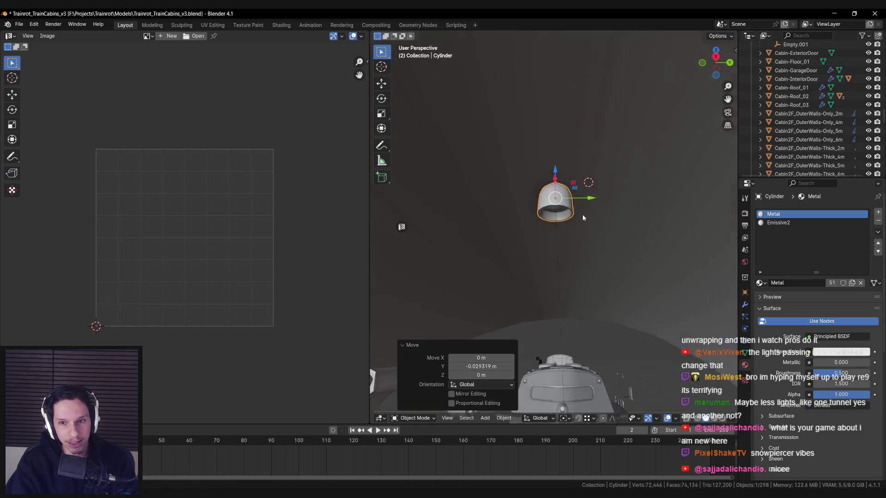
scroll(584, 236, up, 2)
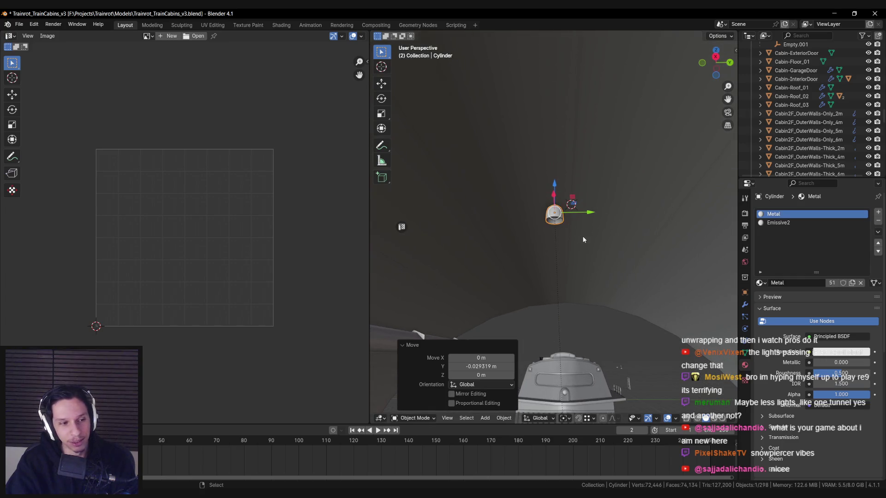
scroll(583, 244, down, 2)
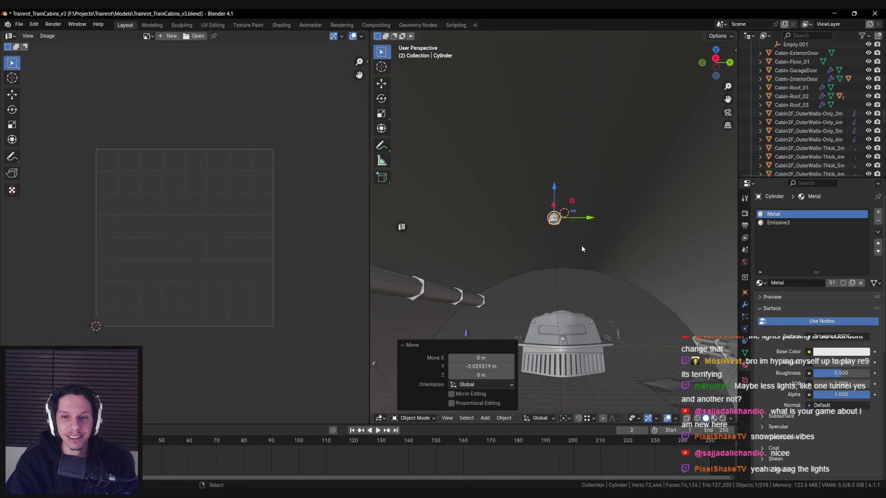
drag(590, 217, 587, 222)
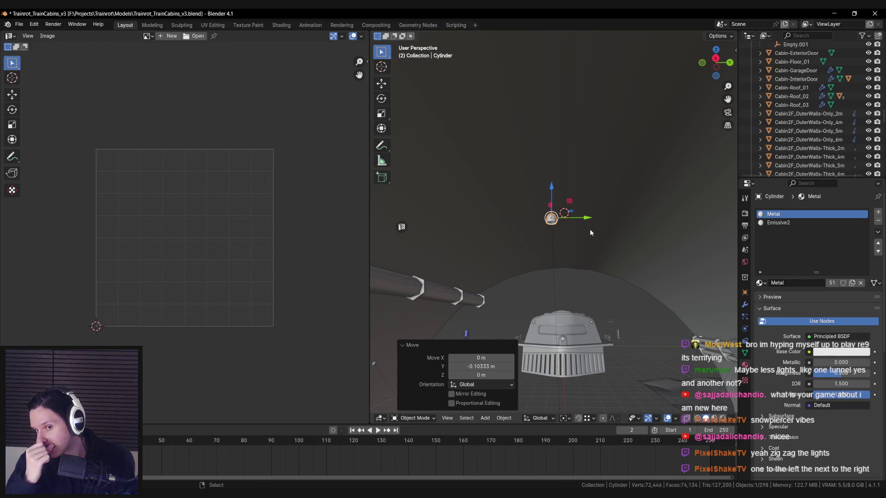
Check the fixture from a level view, undo the last nudge, and save Trainrot_TrainCabins_v3.blend.
scroll(590, 229, down, 5)
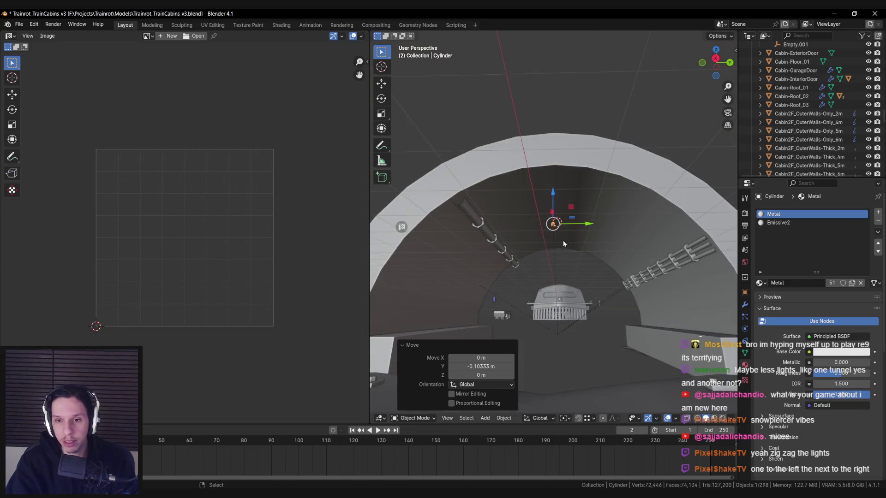
scroll(513, 229, up, 4)
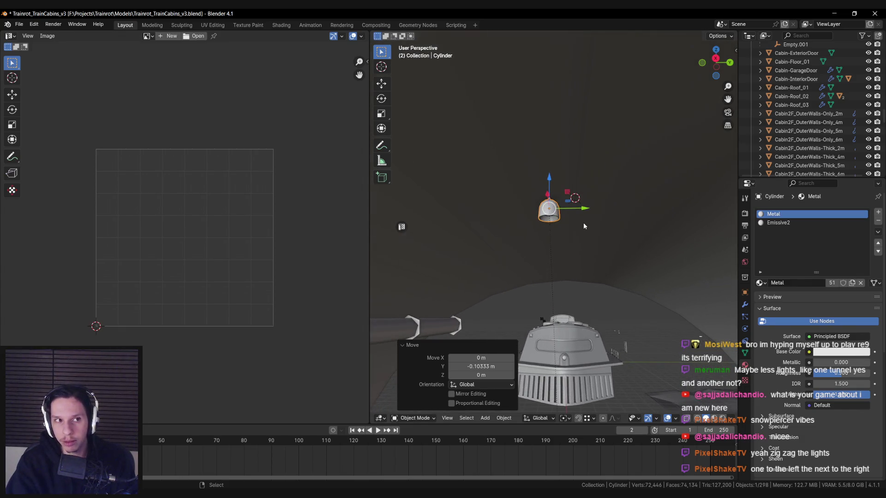
scroll(583, 224, down, 3)
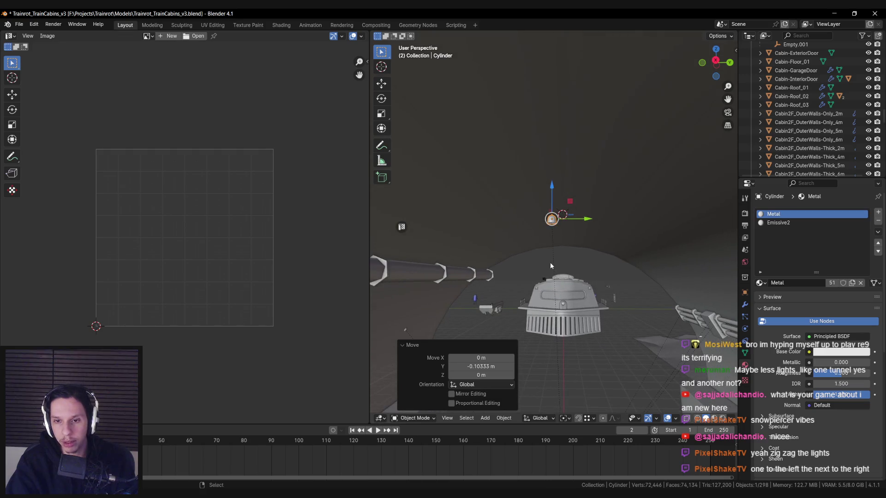
scroll(554, 252, down, 5)
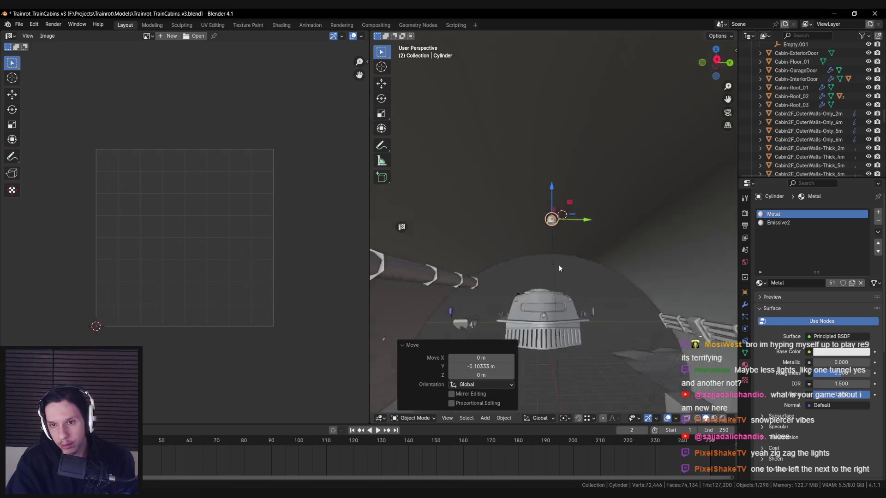
scroll(550, 315, up, 5)
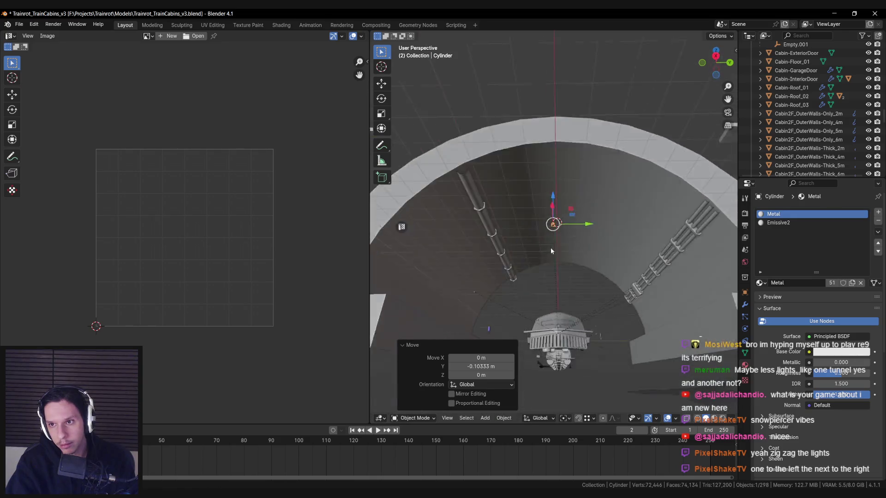
scroll(552, 222, down, 3)
drag(553, 222, 555, 274)
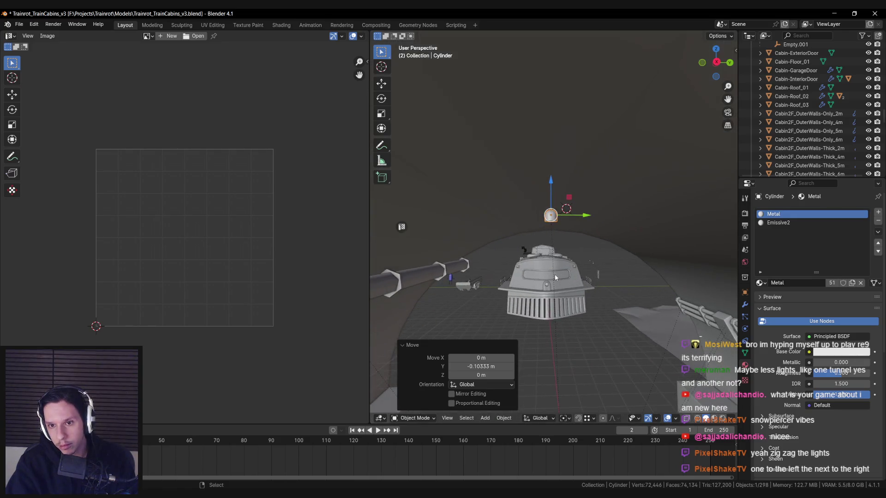
scroll(550, 276, down, 4)
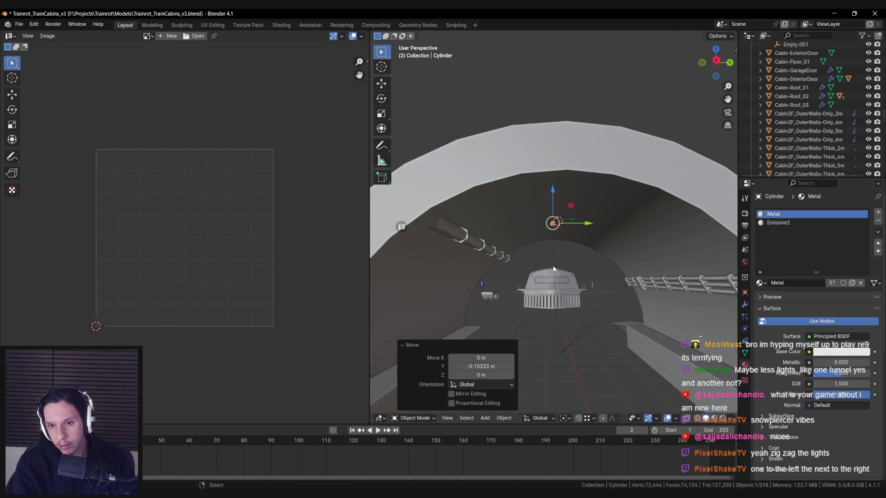
scroll(553, 267, up, 3)
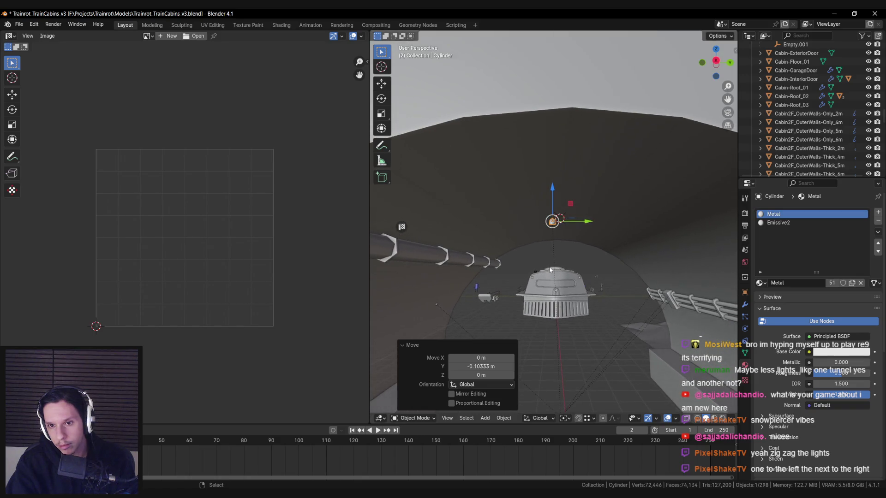
scroll(550, 270, up, 2)
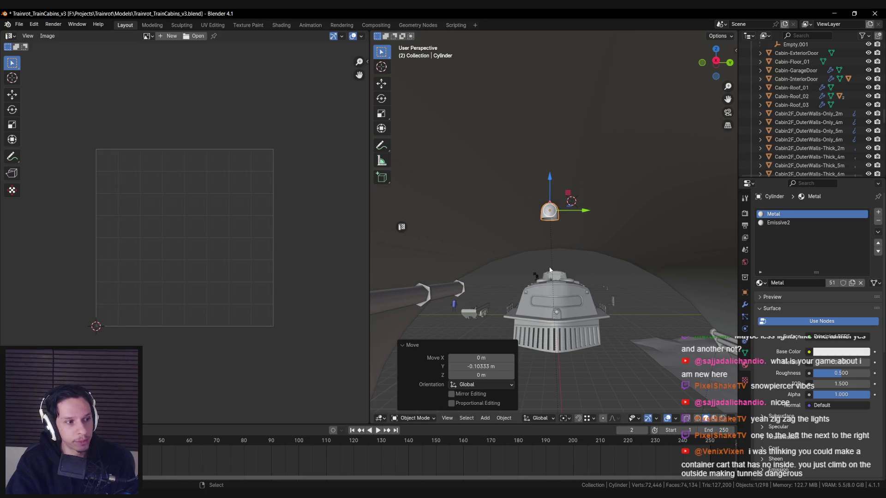
key(ctrl+z)
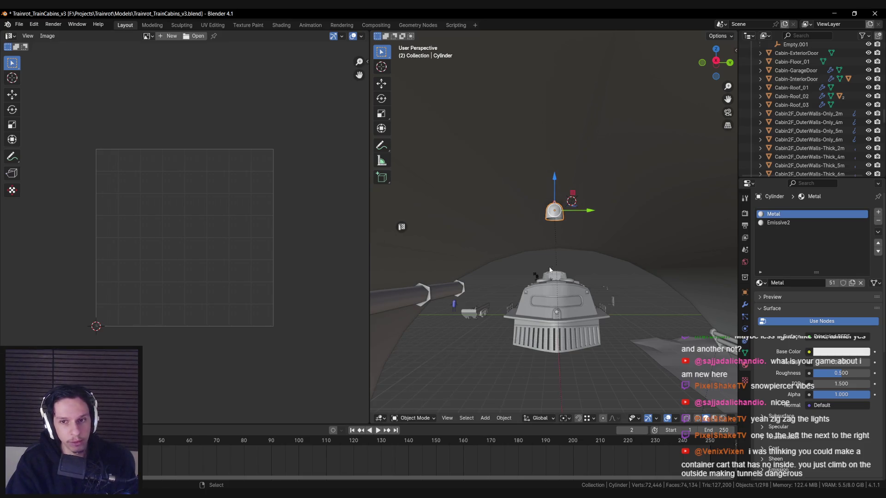
key(ctrl+s)
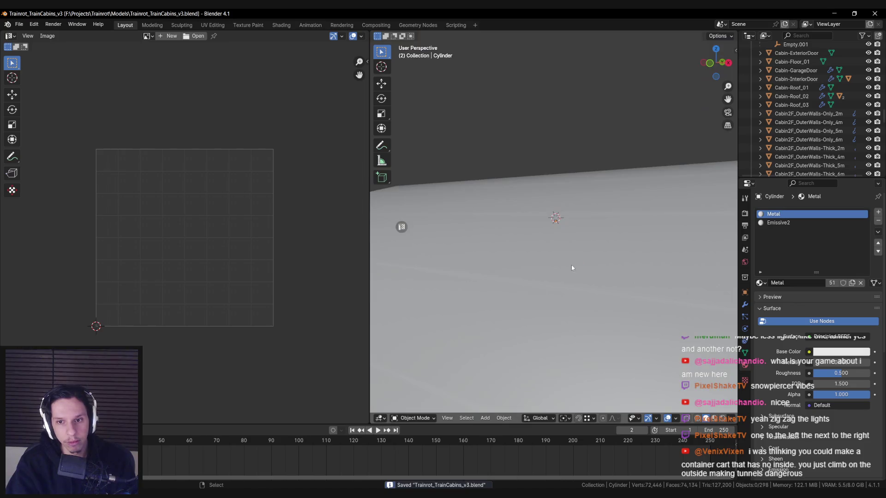
Select the cabin roof Cabin-Roof_02.001 and enter Edit Mode.
scroll(562, 286, down, 5)
scroll(656, 277, left, 5)
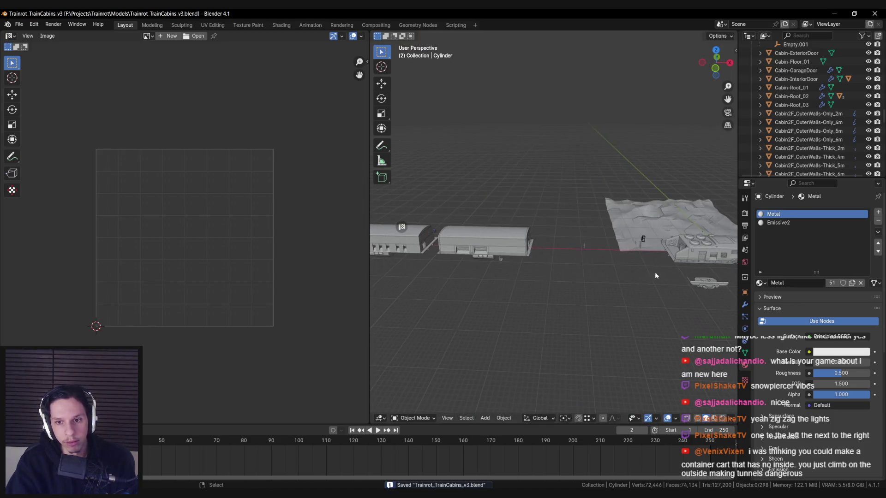
scroll(613, 268, right, 3)
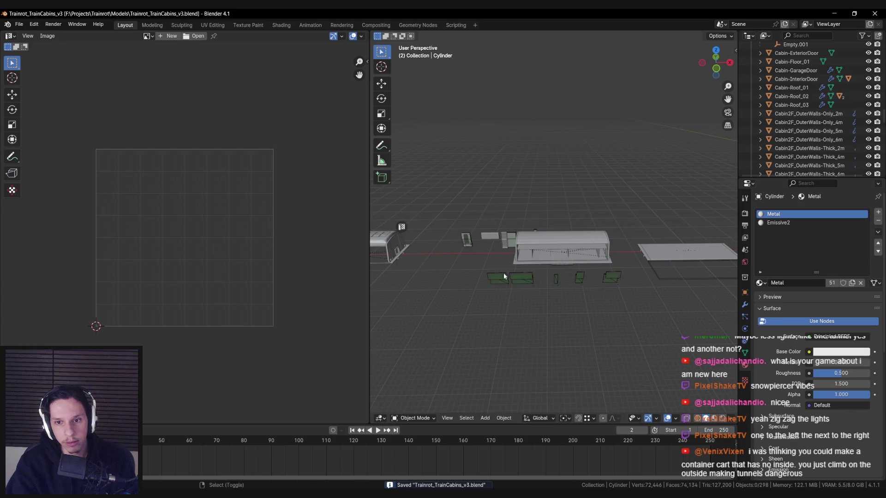
scroll(507, 273, right, 5)
scroll(503, 270, down, 5)
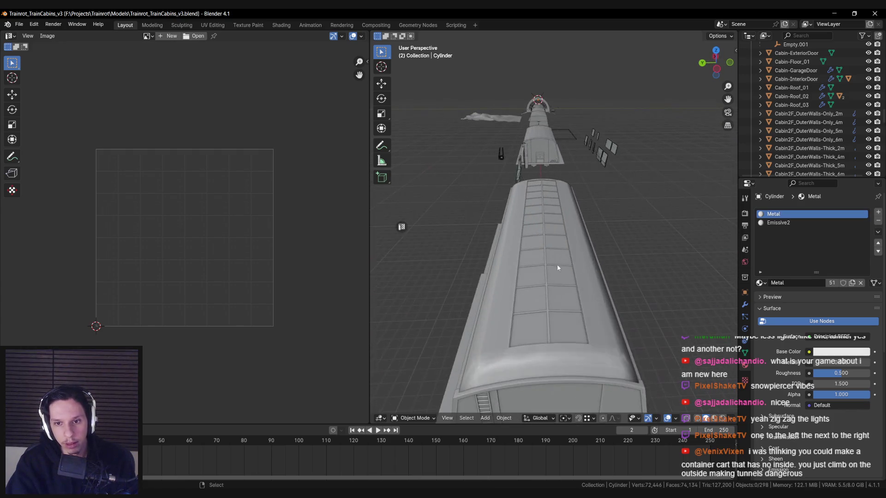
click(544, 258)
key(Tab)
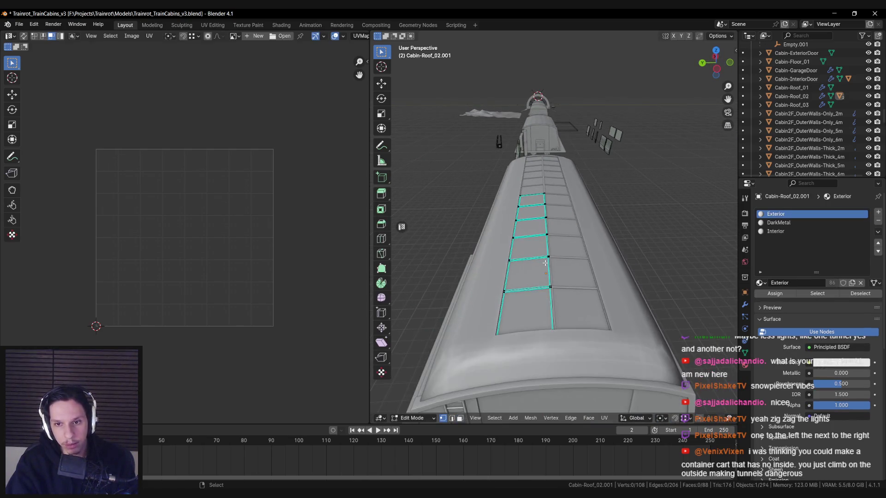
In face select mode, select two face loops along the side of the roof.
scroll(545, 262, up, 5)
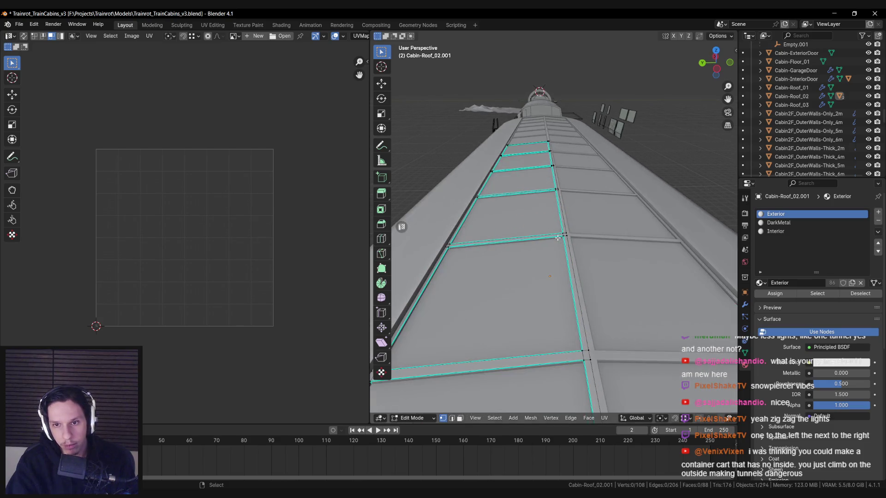
key(3)
drag(602, 266, 657, 242)
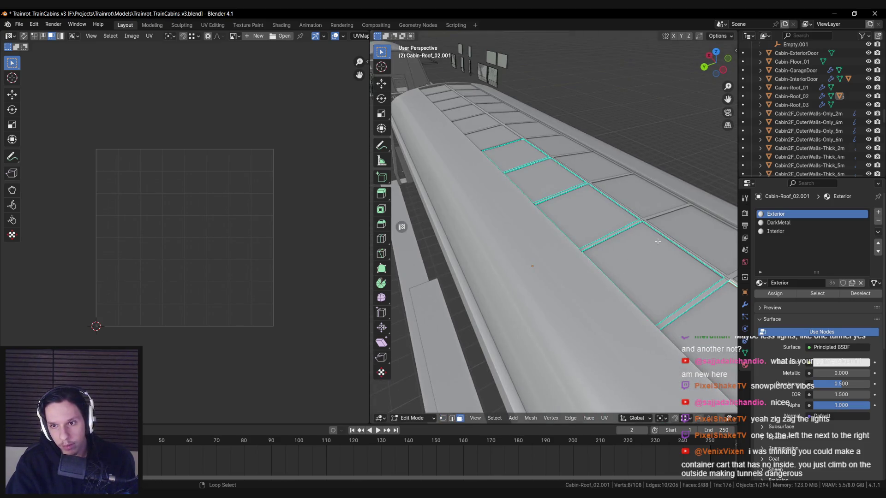
drag(592, 230, 637, 203)
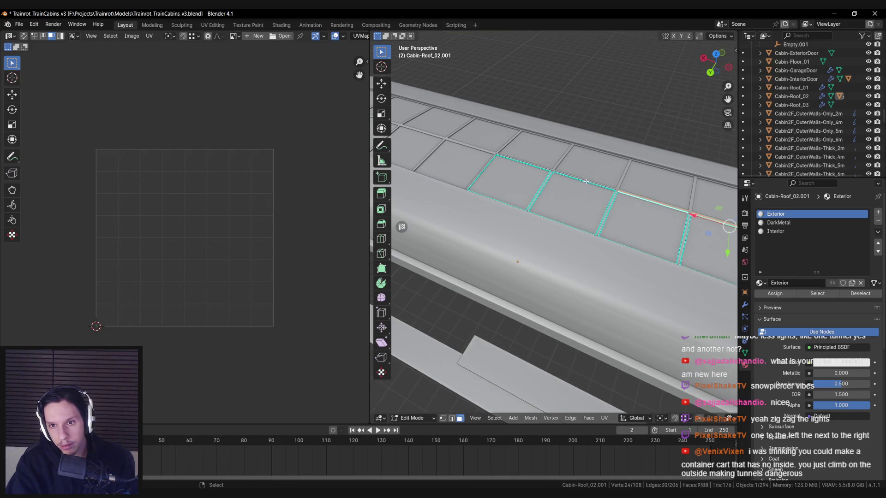
alt+shift+click(587, 182)
scroll(577, 184, up, 3)
alt+shift+click(569, 188)
scroll(568, 203, down, 4)
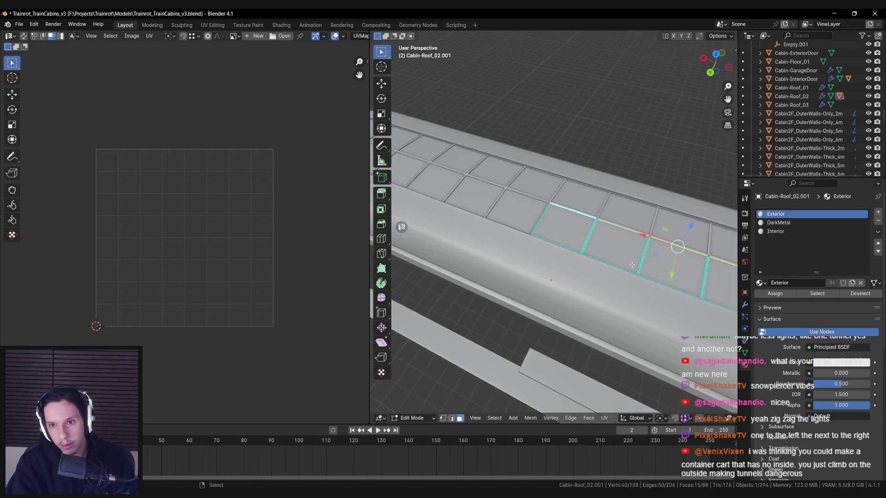
Apply an operation from the context menu to the selected faces, then undo back into Edit Mode.
right_click(606, 237)
click(606, 237)
key(Tab)
drag(606, 237, 509, 248)
key(ctrl+z)
scroll(530, 249, up, 5)
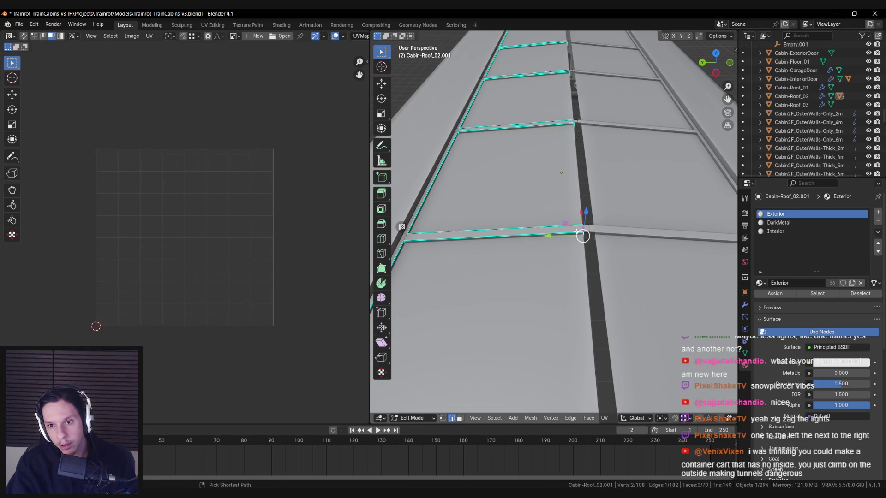
In Top Ortho vertex mode, box-select a row of lamp strip vertices.
key(KP_7)
key(1)
scroll(499, 245, down, 3)
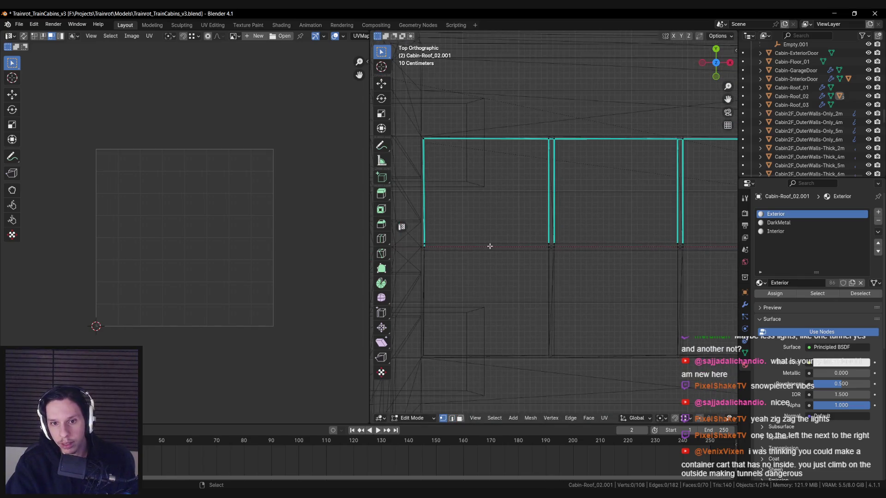
scroll(448, 253, right, 2)
key(b)
mouse_move(449, 241)
mouse_down()
mouse_move(692, 261)
mouse_move(714, 272)
mouse_up()
scroll(571, 262, right, 2)
scroll(571, 262, left, 1)
scroll(572, 262, left, 2)
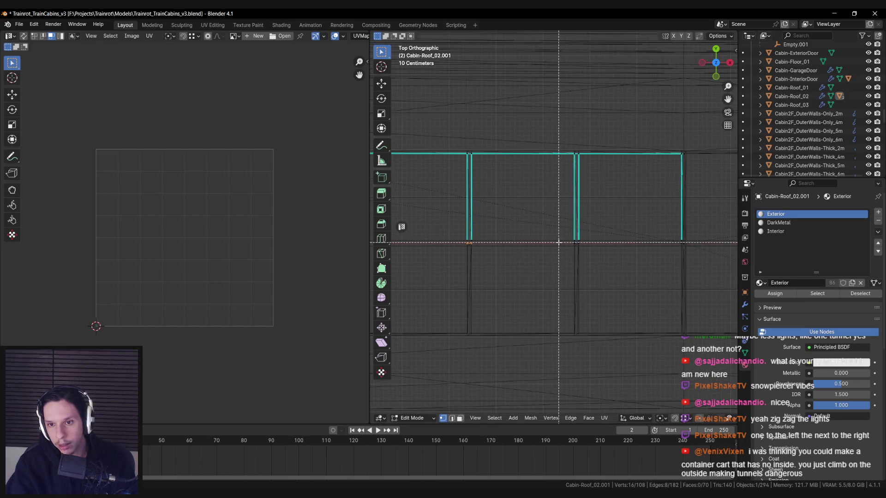
drag(718, 265, 719, 265)
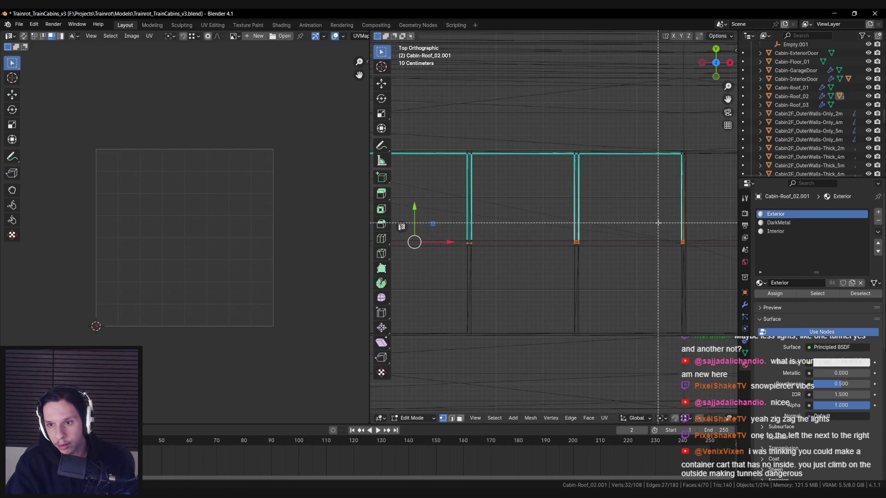
Delete the unwanted lamp strip's vertices with X > Vertices.
drag(616, 252, 616, 252)
key(alt+z)
key(x)
click(587, 237)
key(alt+z)
scroll(679, 241, down, 2)
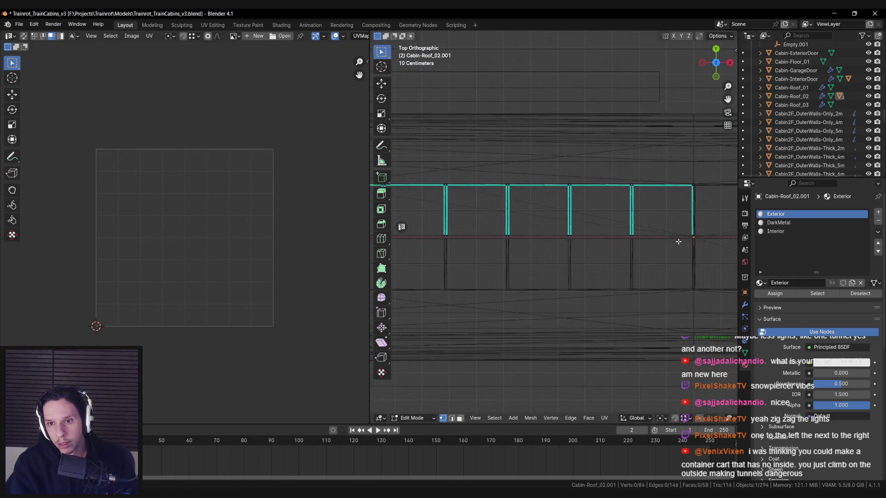
Select the remaining lamp strip vertices and check the roof beams in perspective.
drag(694, 246, 443, 226)
scroll(697, 240, up, 5)
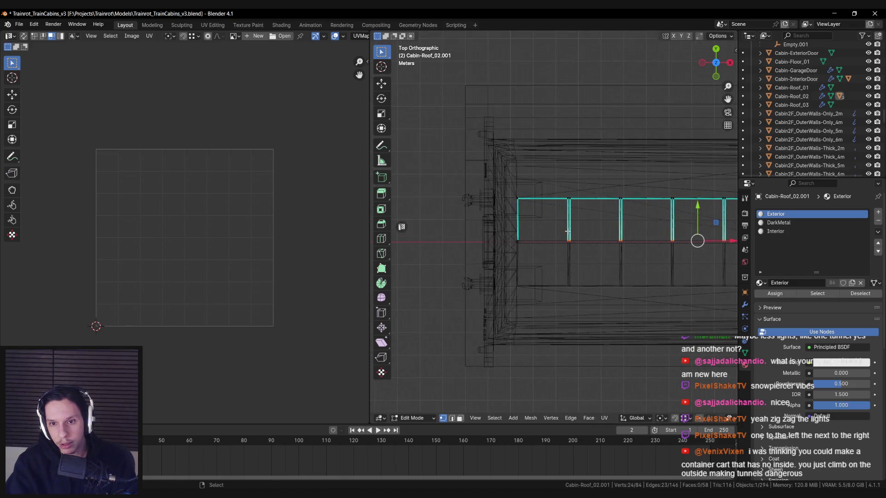
key(alt+z)
mouse_move(596, 254)
mouse_down()
mouse_move(613, 209)
mouse_move(565, 143)
mouse_up()
key(KP_5)
scroll(565, 143, up, 5)
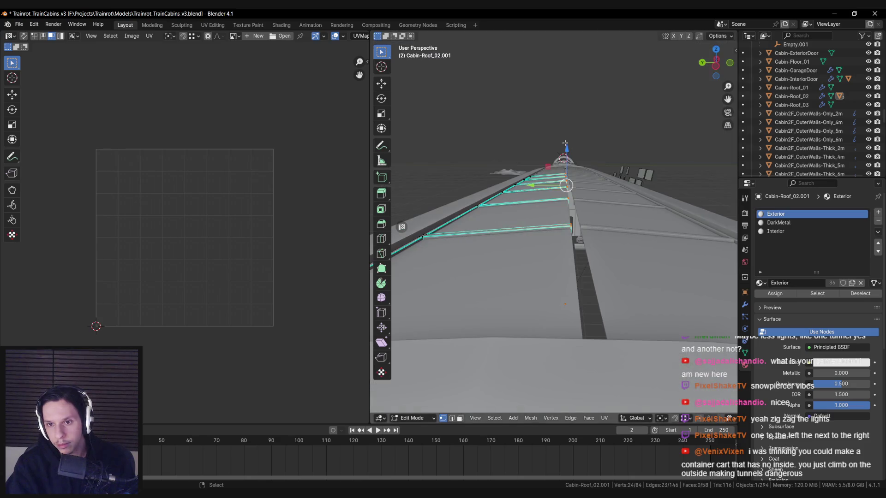
Move the selected skylight frame edges -0.24742 m along Y and return to Object Mode.
key(g)
key(y)
key(Return)
key(Tab)
drag(533, 188, 550, 272)
scroll(534, 281, down, 3)
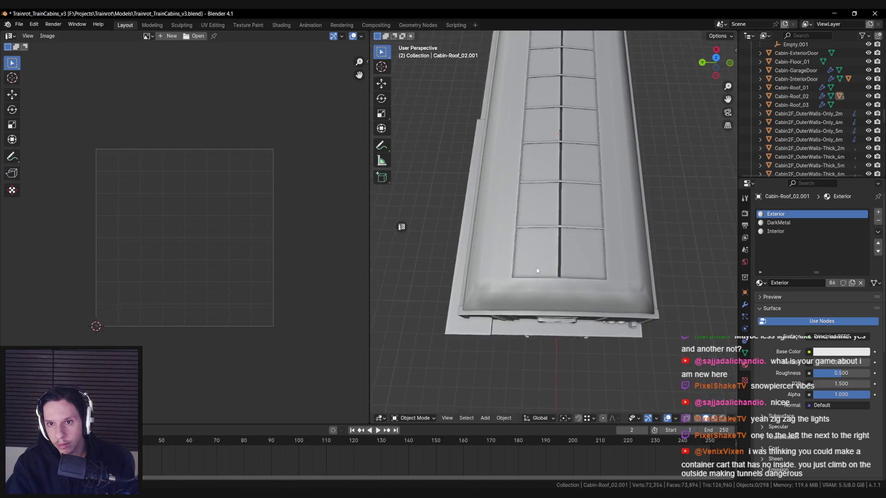
Move the right edge of the Cabin-Roof_02.002 glass by -0.126 m along Y.
scroll(536, 268, up, 3)
click(543, 262)
key(Tab)
key(2)
click(562, 265)
drag(562, 265, 564, 275)
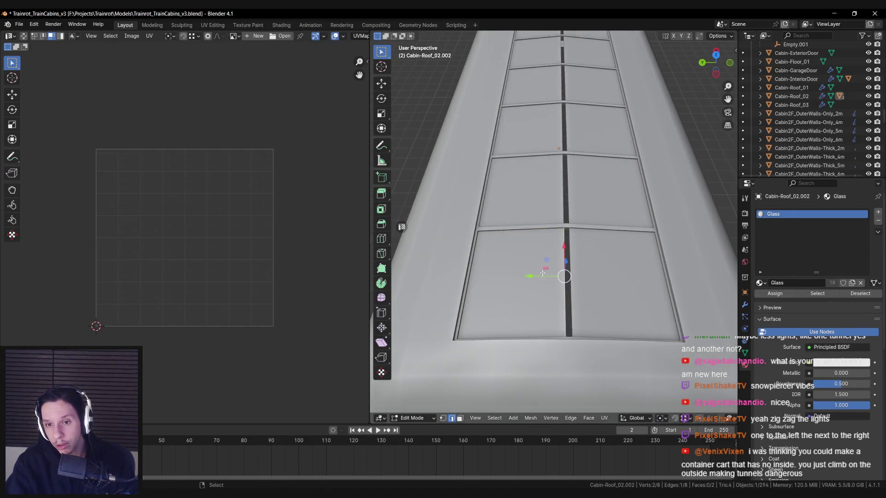
key(alt+z)
key(g)
key(y)
key(alt+z)
click(538, 276)
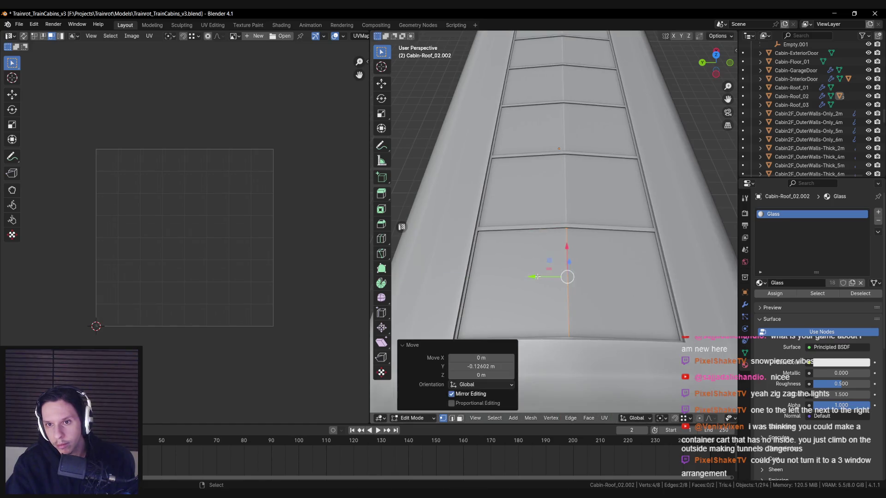
key(Tab)
Apply an object operation to the glass, then deselect and select the roof object.
right_click(529, 280)
click(529, 280)
key(alt+a)
mouse_move(529, 282)
mouse_down()
mouse_move(593, 236)
mouse_move(560, 251)
mouse_move(640, 263)
mouse_move(631, 200)
mouse_up()
click(631, 200)
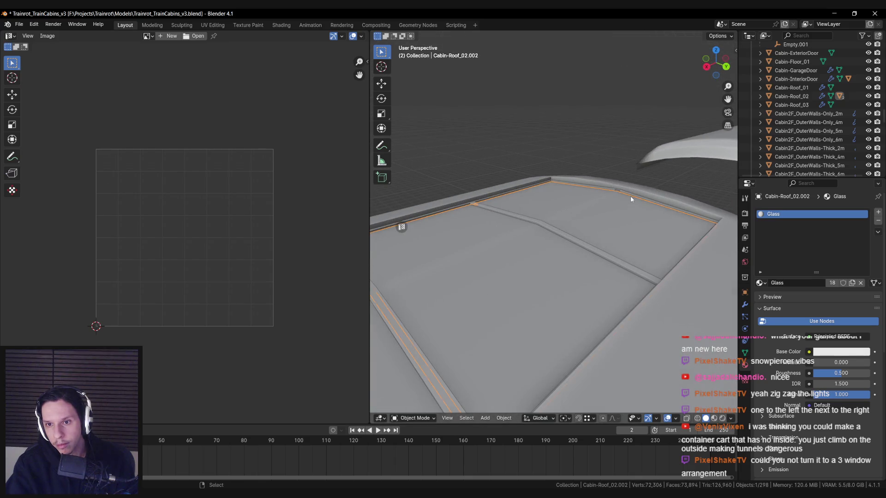
Apply an edge operation to the Cabin-Roof_02.001 roof rail mesh.
scroll(552, 217, up, 3)
click(550, 219)
key(Tab)
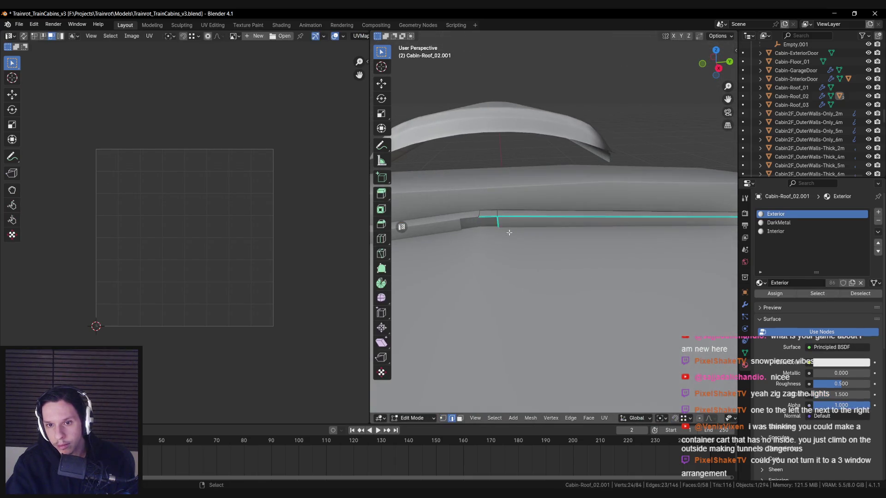
right_click(495, 225)
click(497, 227)
key(Tab)
mouse_move(497, 227)
mouse_down()
mouse_move(552, 250)
mouse_move(523, 262)
mouse_move(653, 239)
mouse_move(574, 242)
mouse_move(518, 260)
mouse_move(497, 248)
mouse_move(531, 216)
mouse_up()
scroll(523, 262, down, 3)
Check the lamp edges in edit mode and save Trainrot_TrainCabins_v3.blend.
key(Tab)
key(Tab)
key(ctrl+s)
scroll(535, 209, up, 3)
key(Tab)
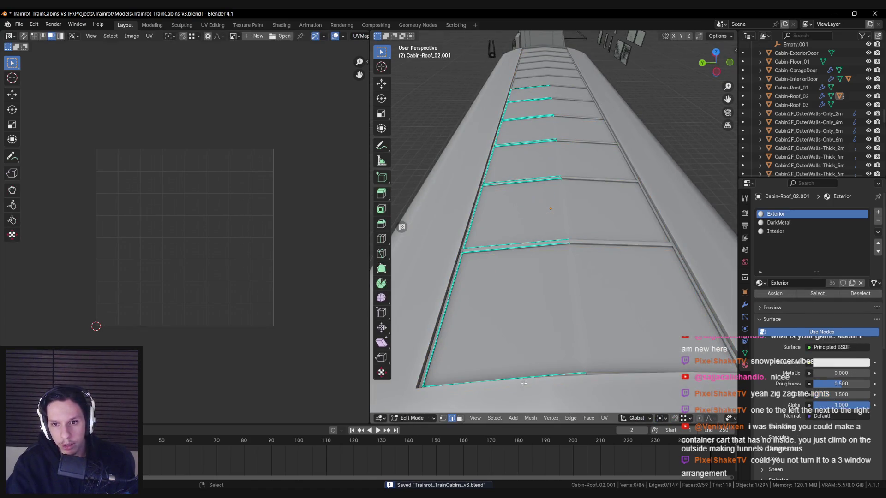
key(Tab)
scroll(544, 359, down, 5)
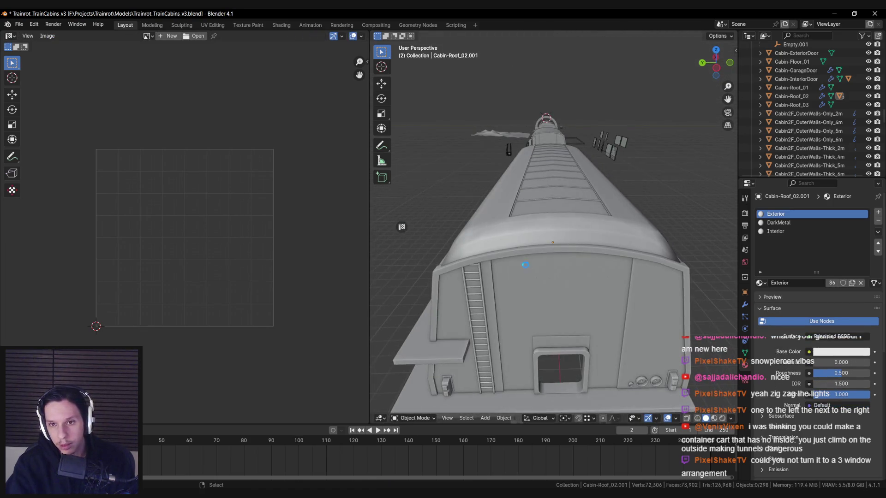
key(ctrl+s)
Export Cabin-Roof_02 for Unreal Engine, save the file, and return to Unreal.
click(503, 257)
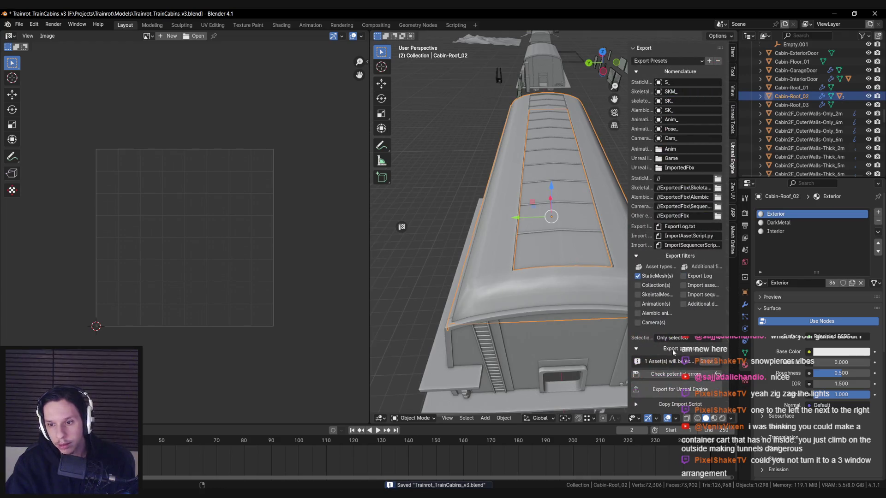
click(678, 389)
key(n)
key(ctrl+s)
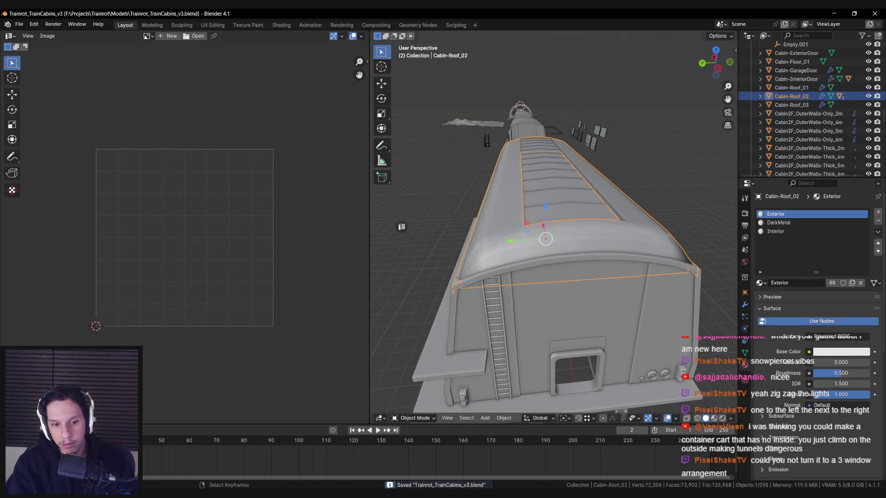
mouse_move(269, 496)
click(245, 468)
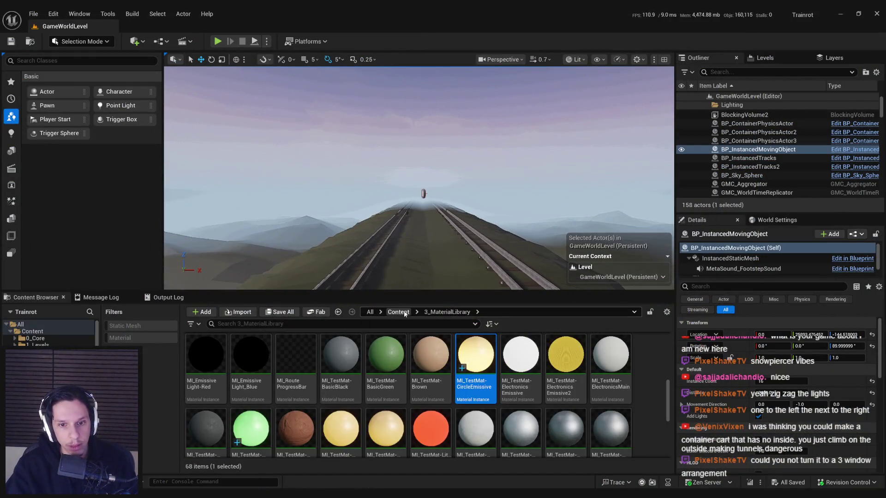
Open Content/4_Environment/Train, select S_Cabin-Roof_02, and frame the train cabin.
click(400, 313)
double_click(386, 360)
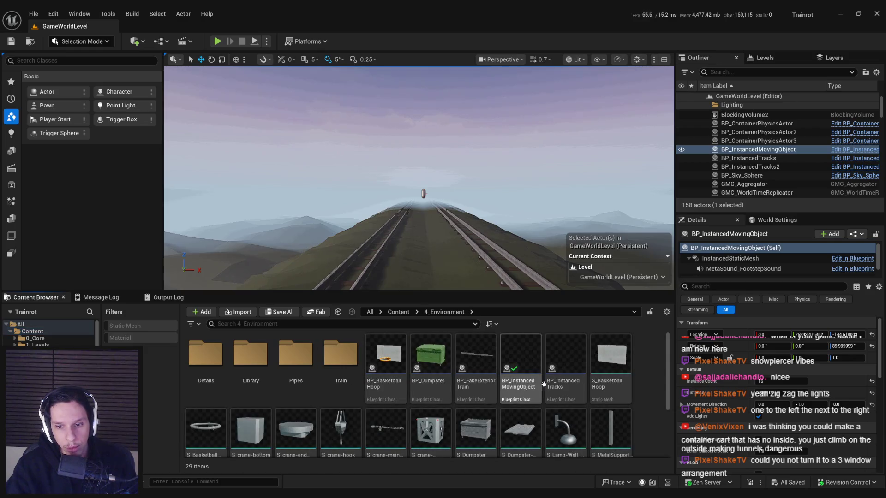
double_click(341, 355)
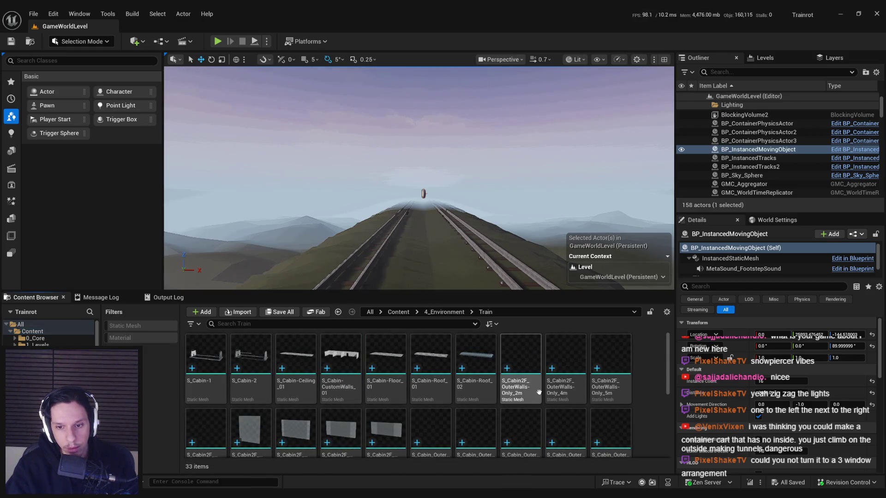
click(480, 396)
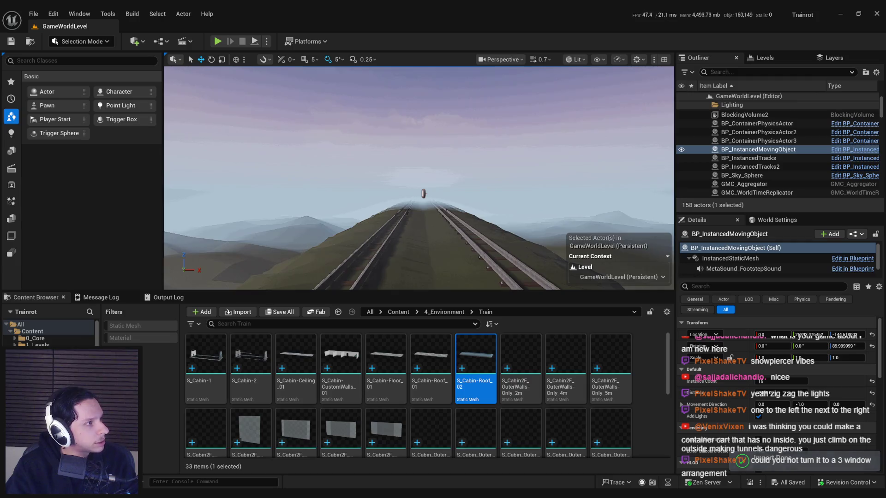
key(f)
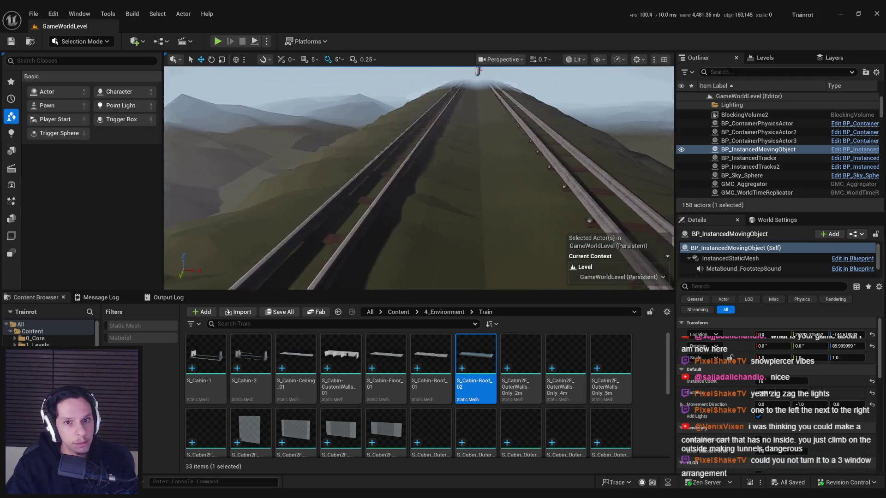
Start a fullscreen playtest, open the cabin door, and walk into the library car.
key(alt+p)
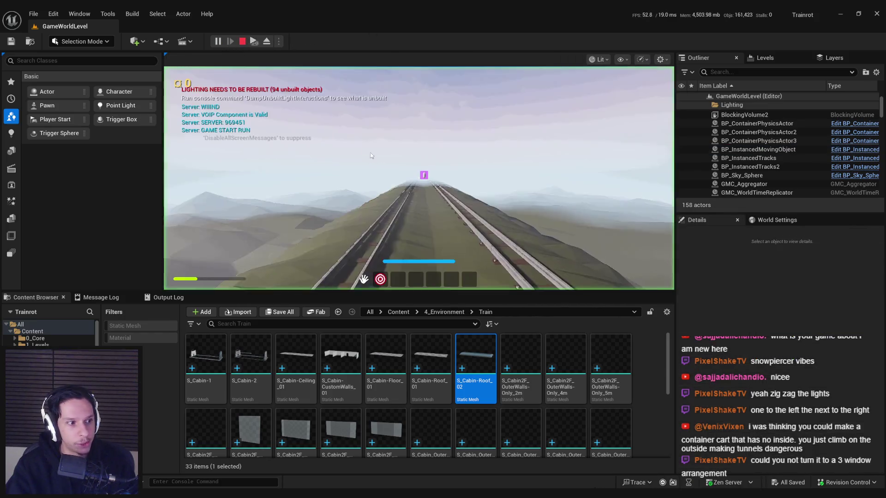
key(F11)
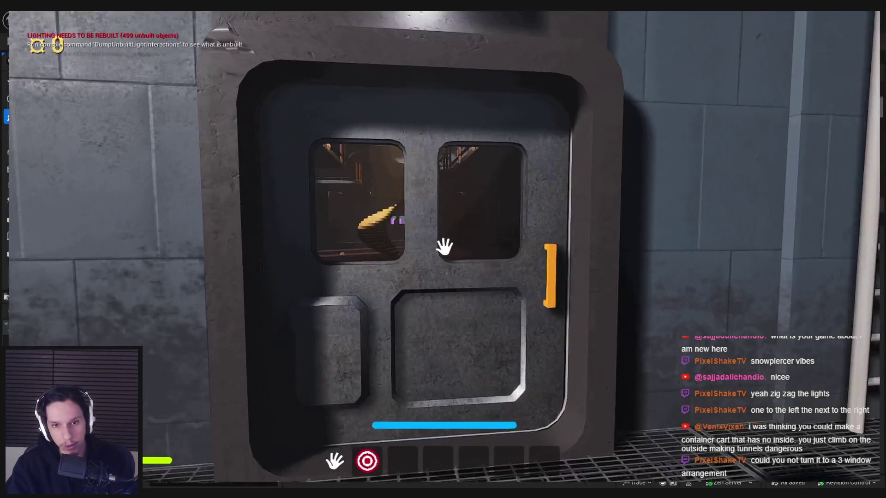
key(e)
key(w)
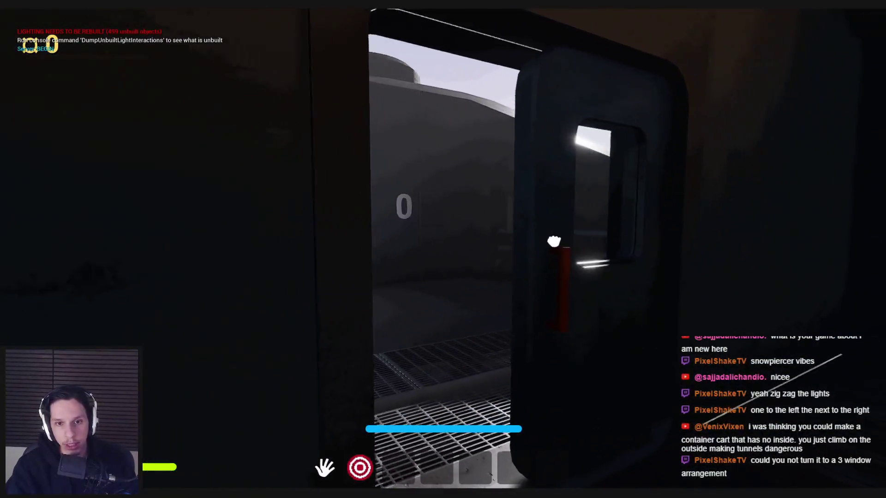
key(w)
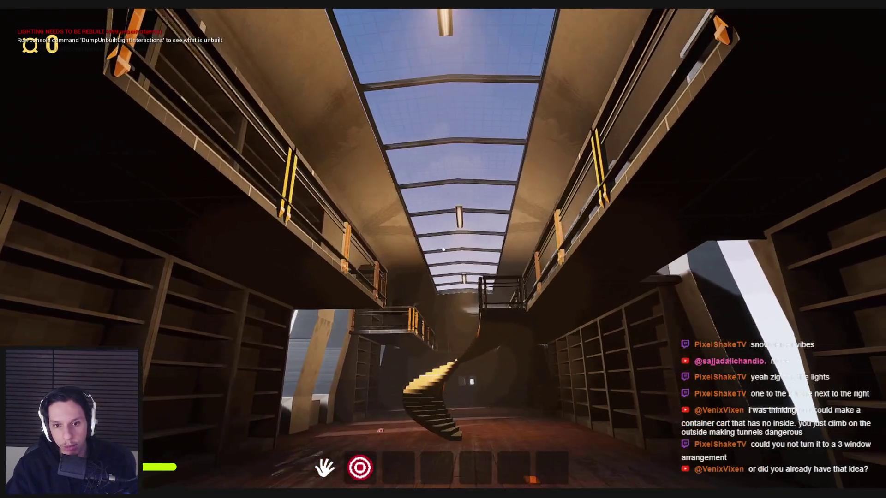
key(d)
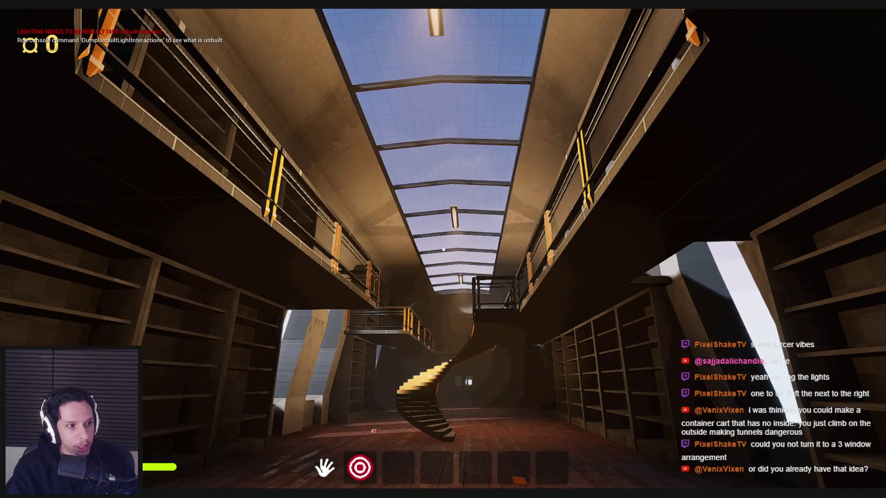
key(a)
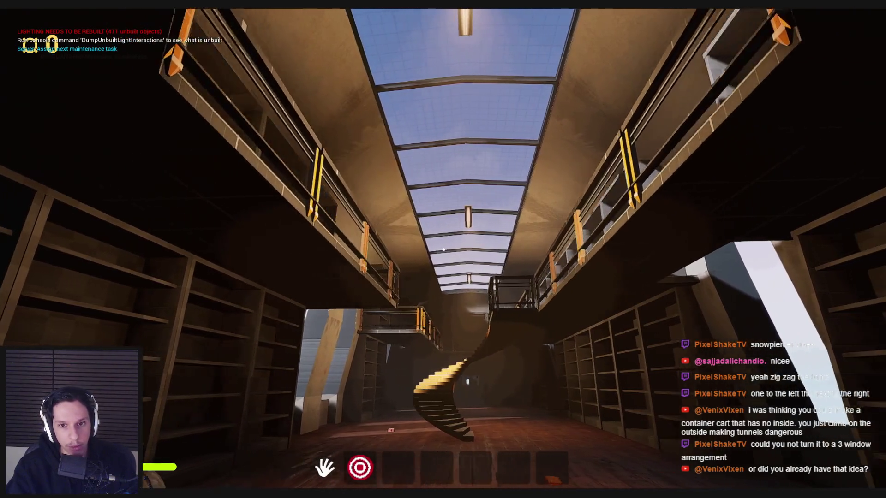
key(a)
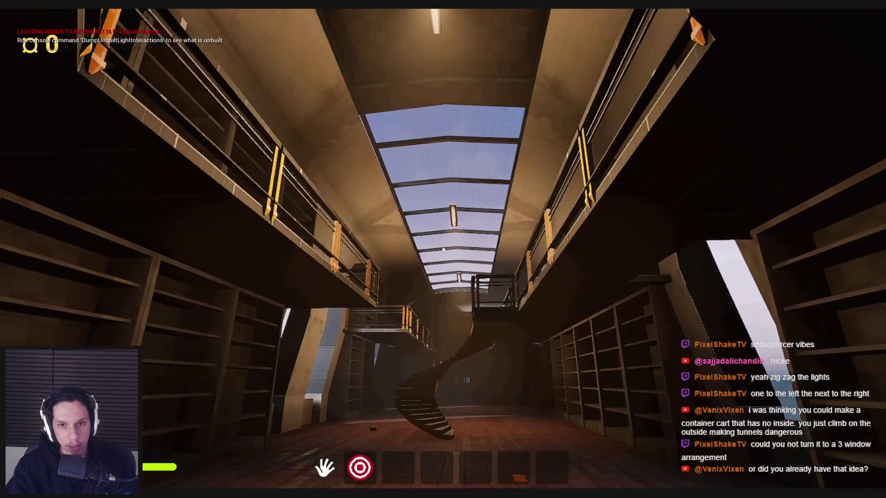
Walk down the library car to the spiral staircase and skylight, then stop play.
key(w)
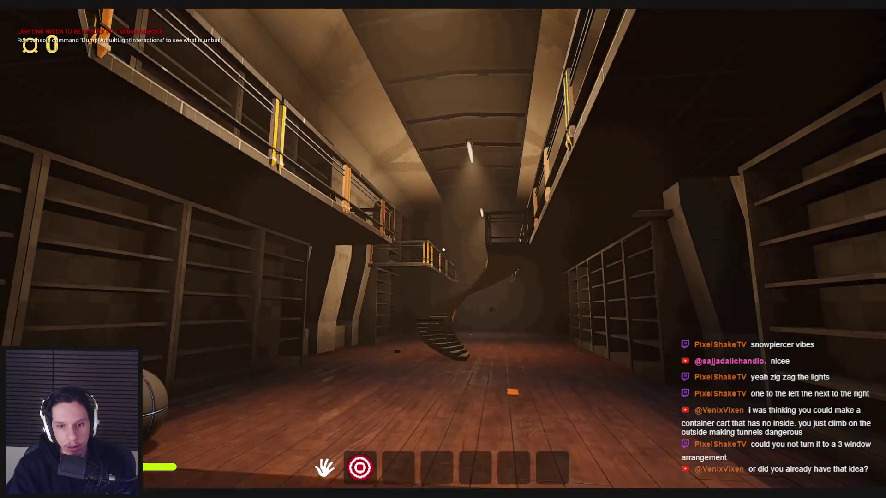
key(w)
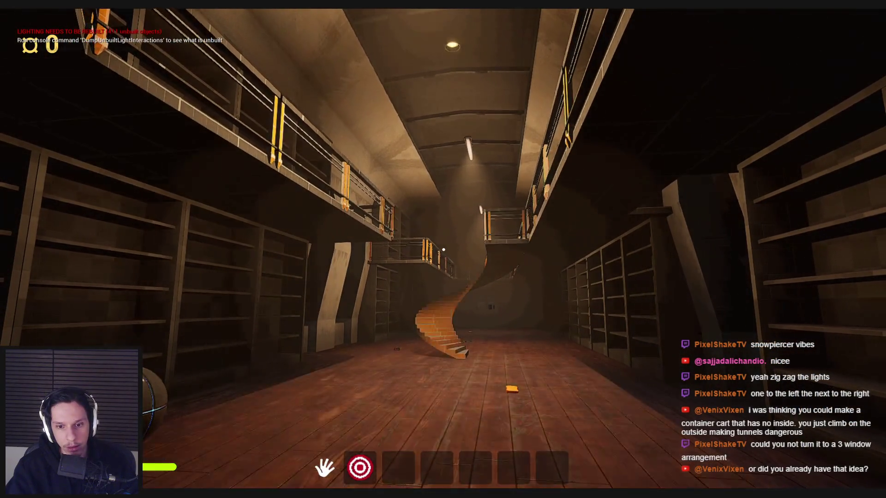
key(w)
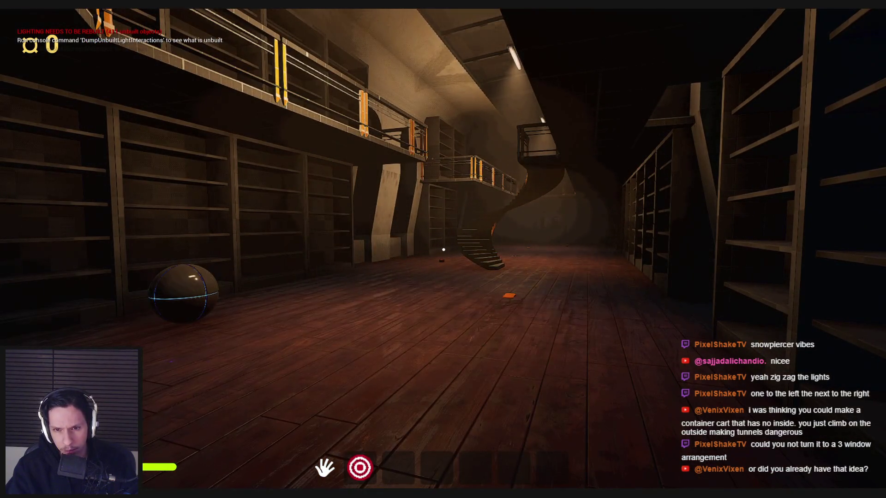
key(w)
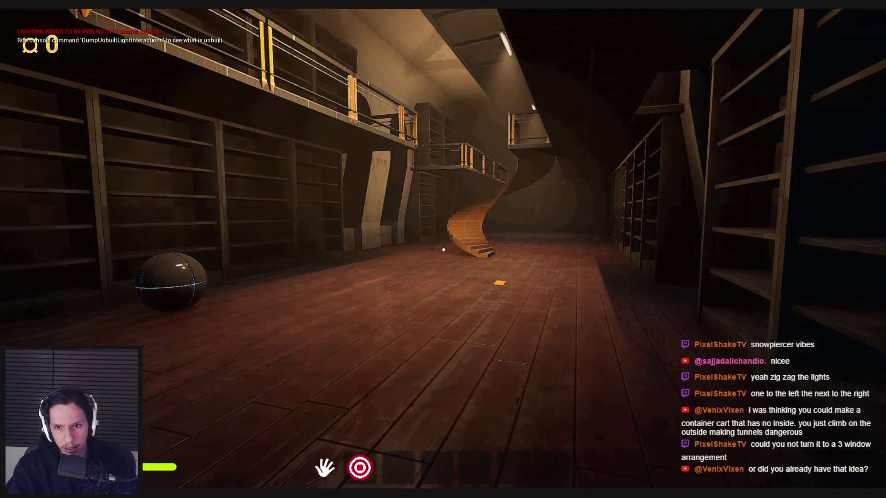
key(w)
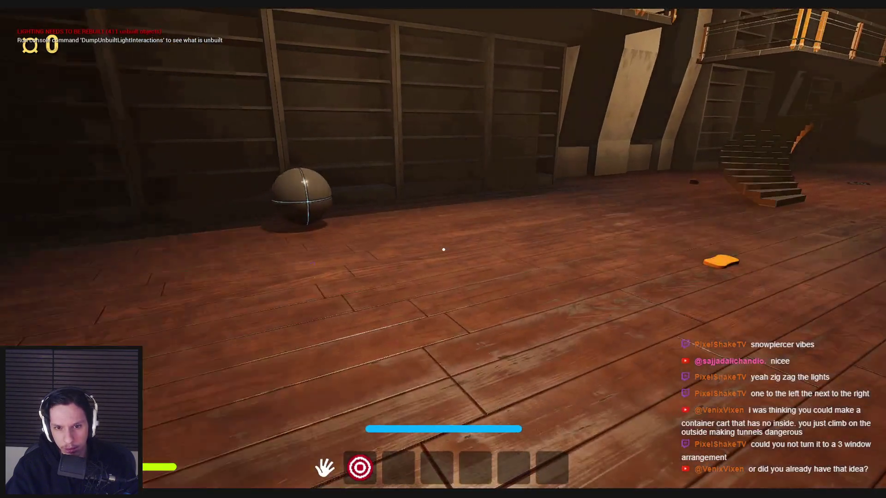
mouse_move(444, 250)
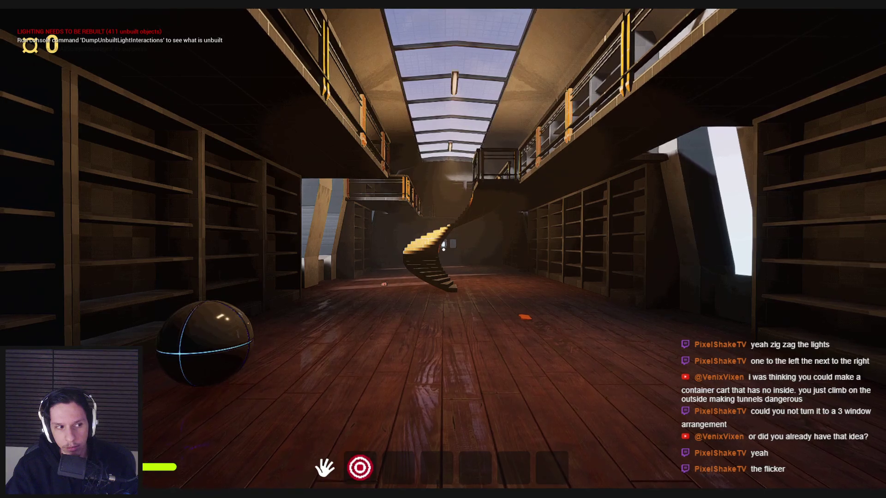
key(w)
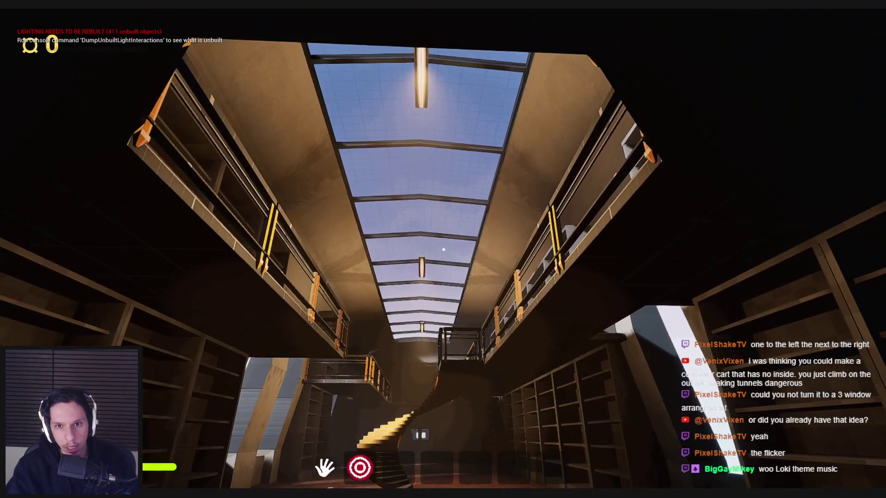
key(Escape)
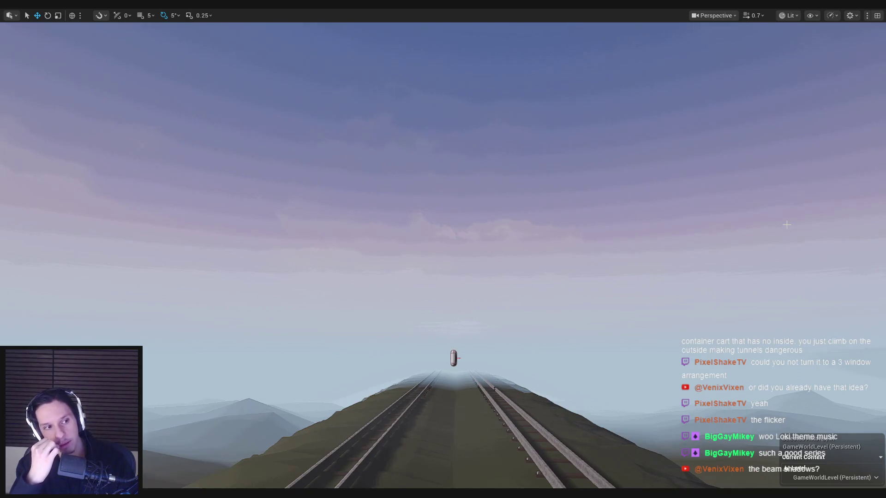
Restore the editor layout, focus the moving train, and start a fullscreen playtest.
key(F11)
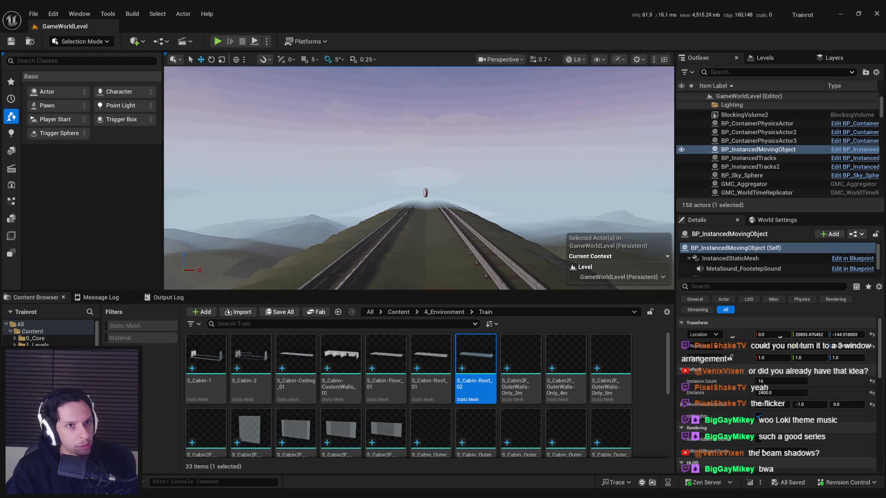
key(f)
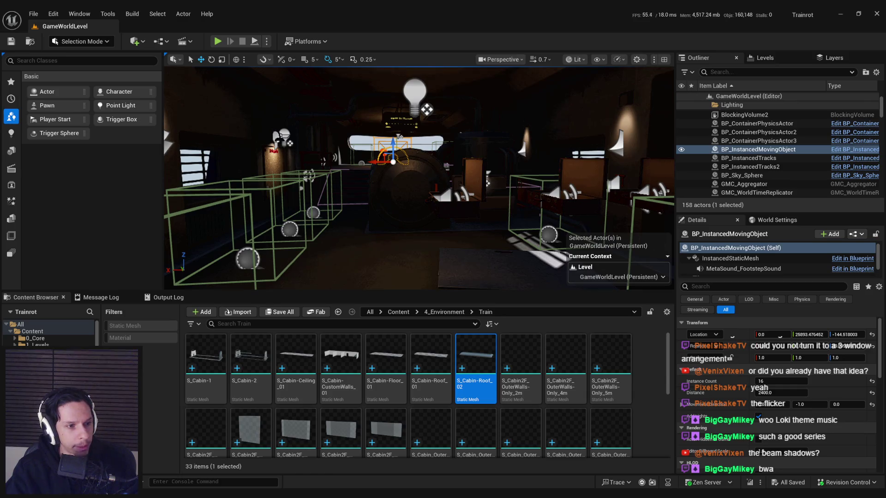
click(218, 41)
key(F11)
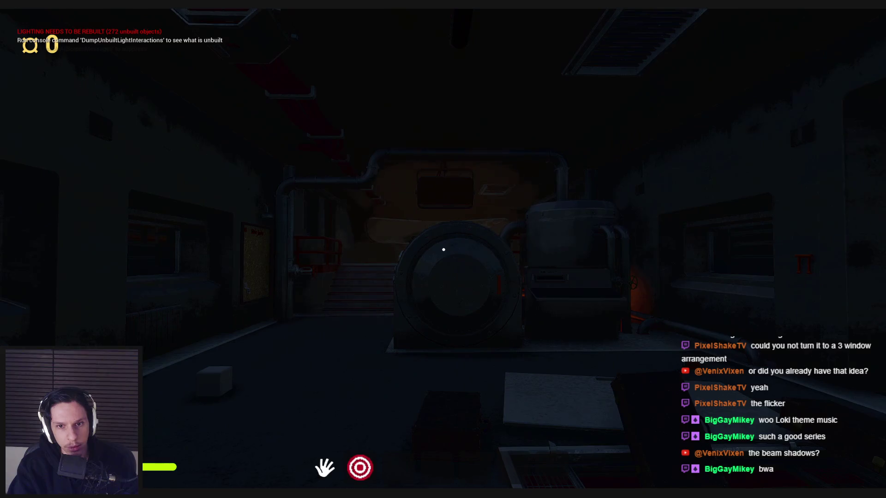
Walk around the generator in the engine cabin, then stop play.
key(w)
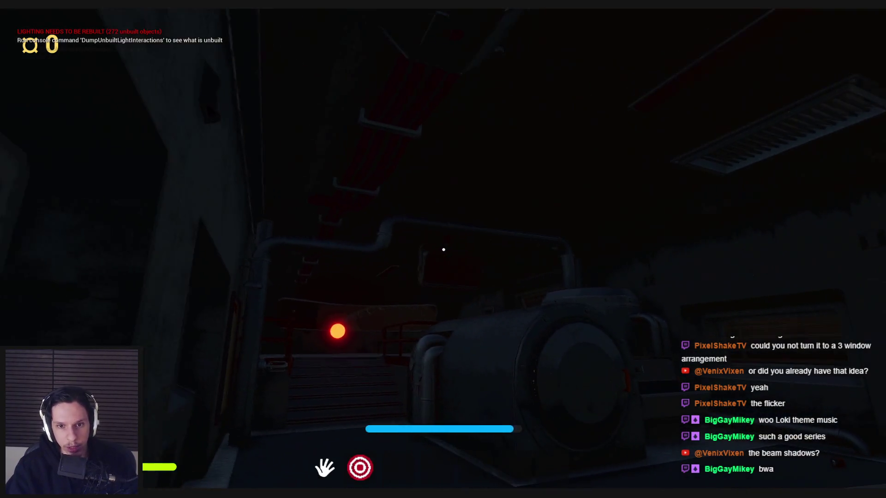
key(d)
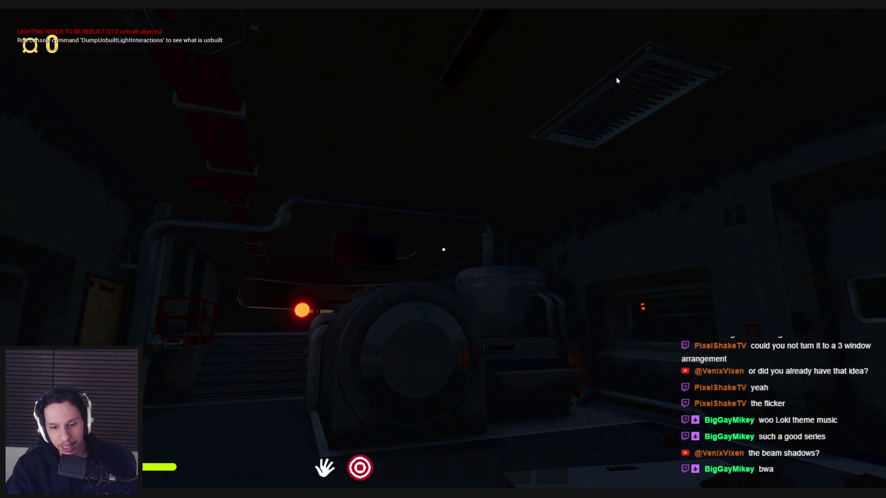
key(Escape)
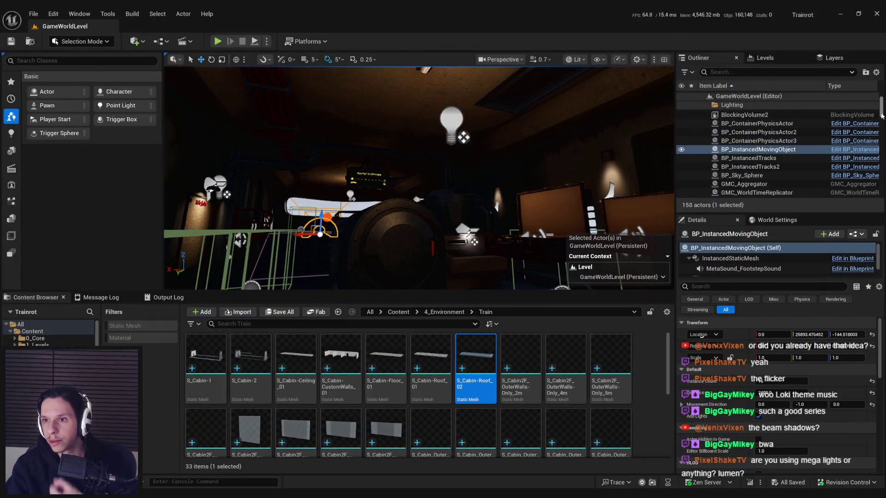
Select ExponentialHeightFog in the Lighting folder and review its Details.
click(708, 105)
click(761, 122)
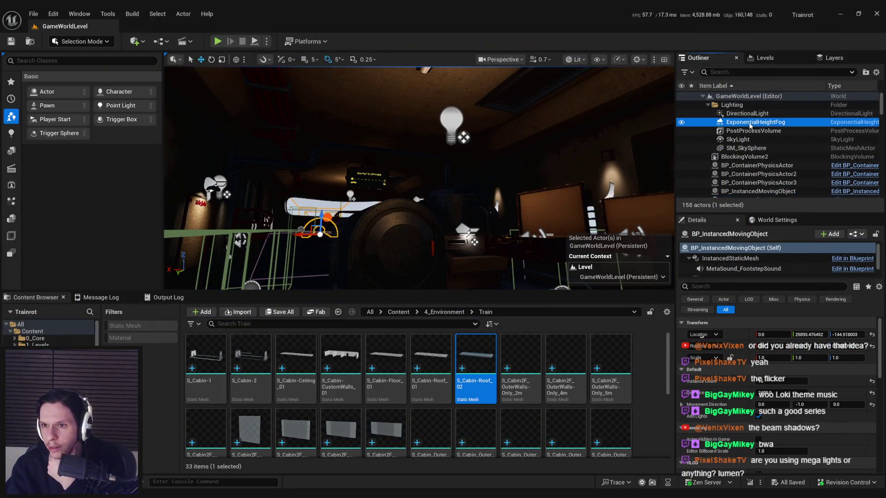
scroll(879, 350, down, 3)
mouse_move(883, 351)
mouse_down()
mouse_move(881, 391)
mouse_move(882, 337)
mouse_up()
Adjust the cabin view, save the level, and start a playtest.
drag(252, 212, 251, 223)
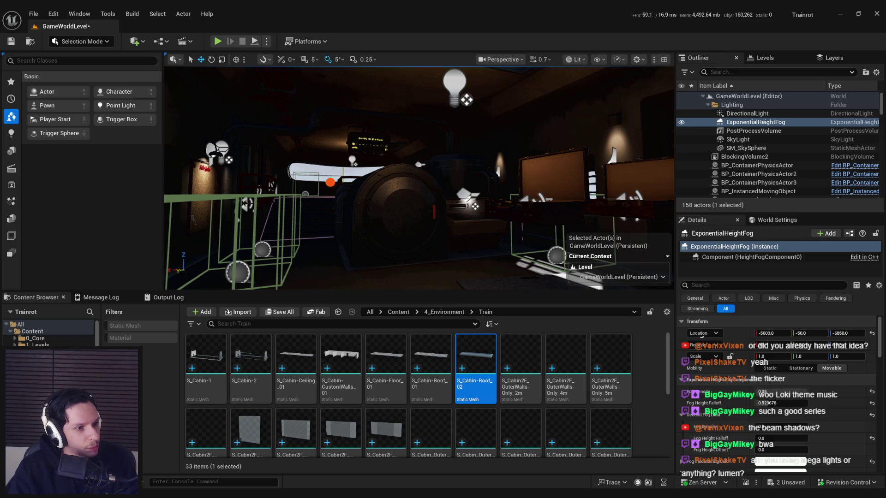
key(ctrl+s)
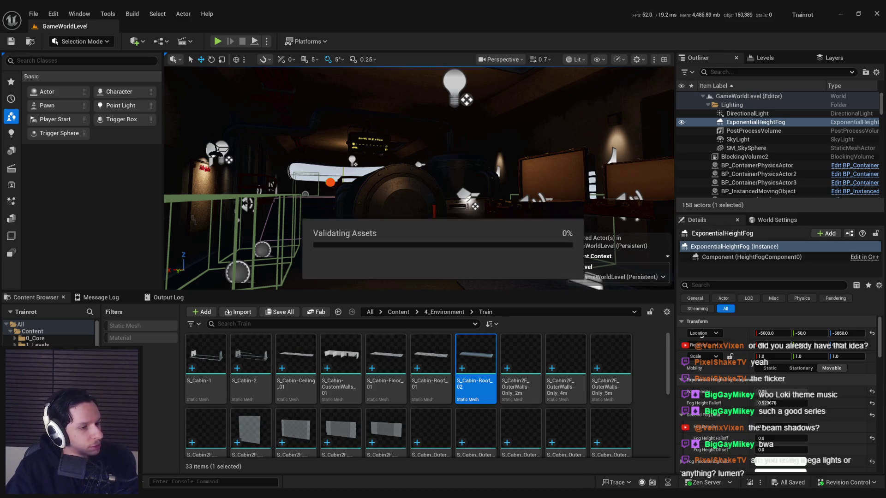
drag(300, 189, 278, 188)
click(218, 41)
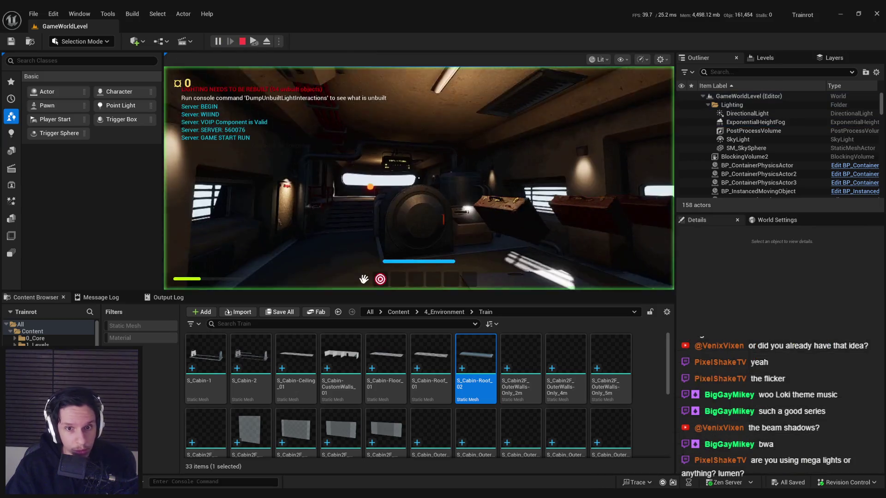
Set normal game speed with the console command 'slomo 1'.
key(grave)
text(slomo 1)
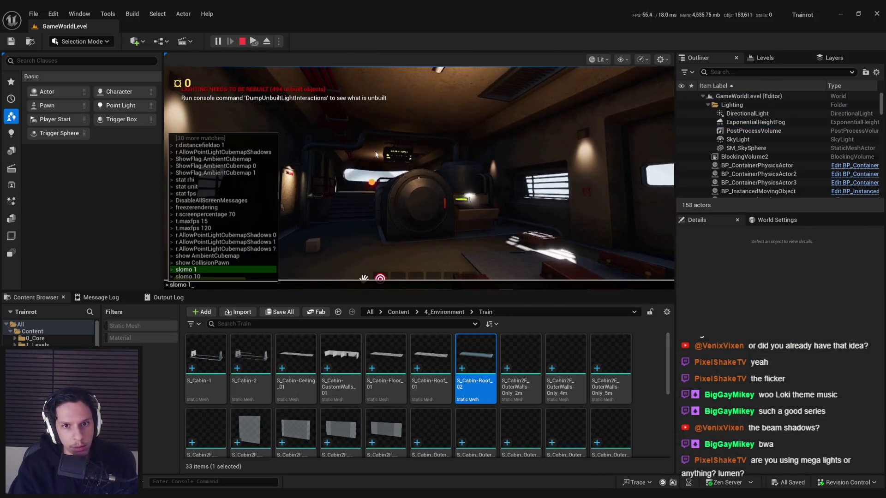
key(Return)
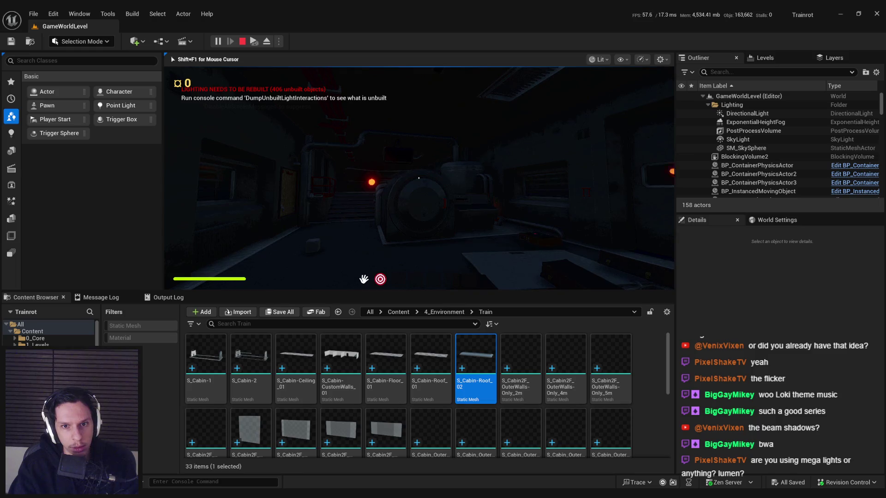
Walk out of the engine cabin onto the container platform, then end play.
key(w)
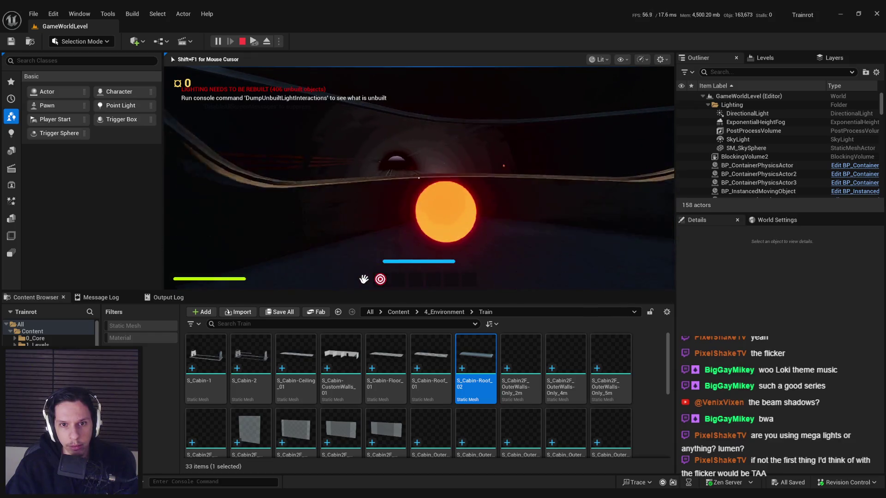
key(shift+w)
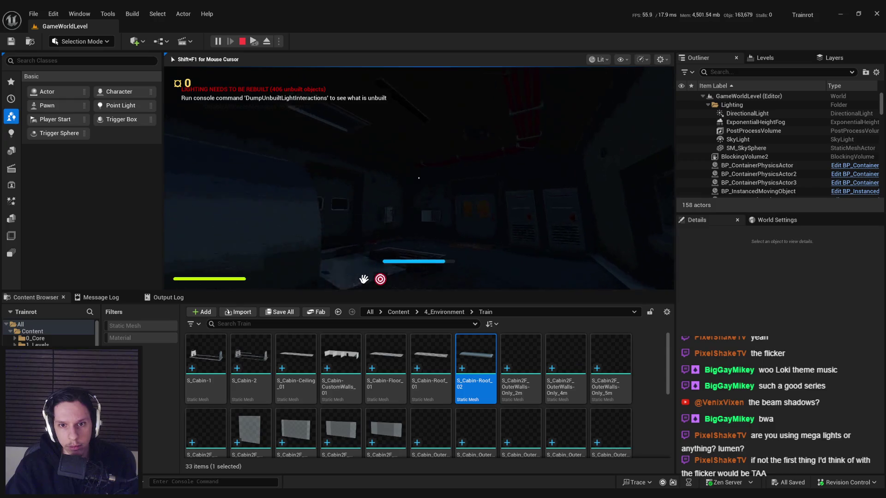
key(w)
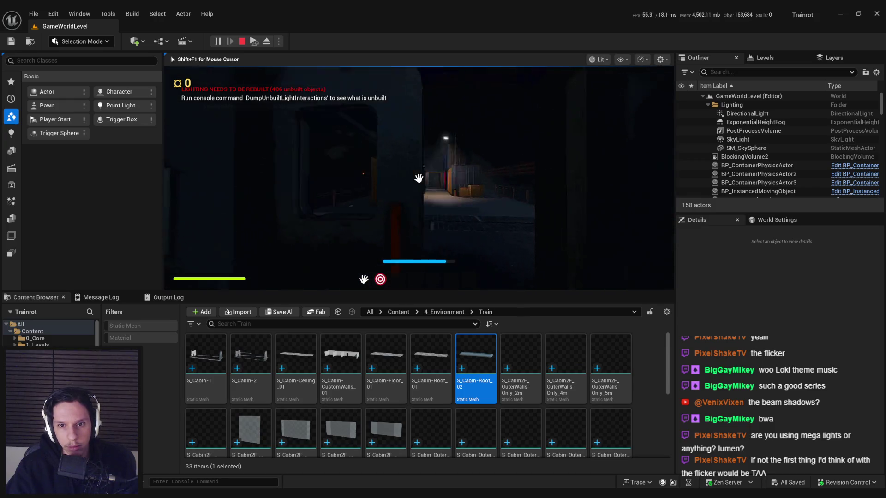
key(w)
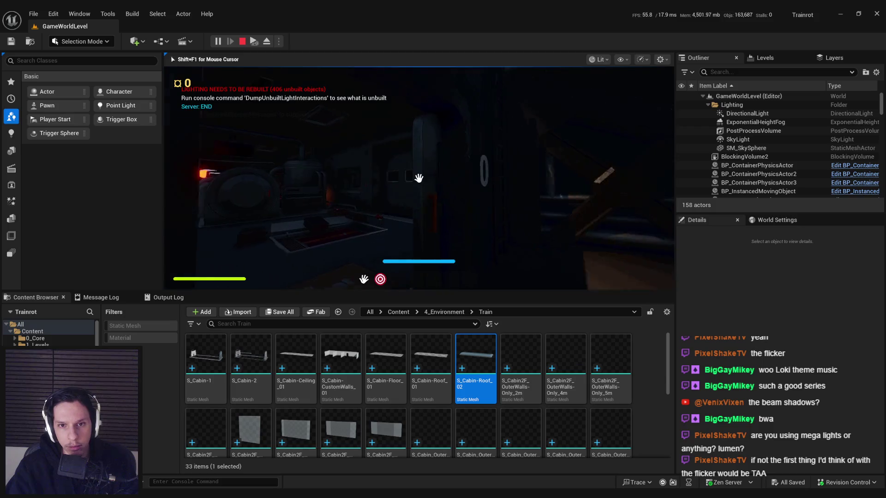
key(w)
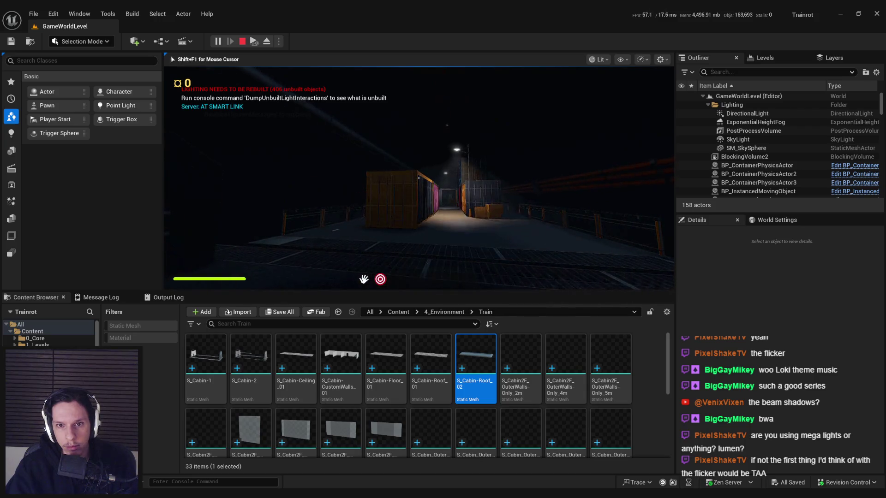
key(d)
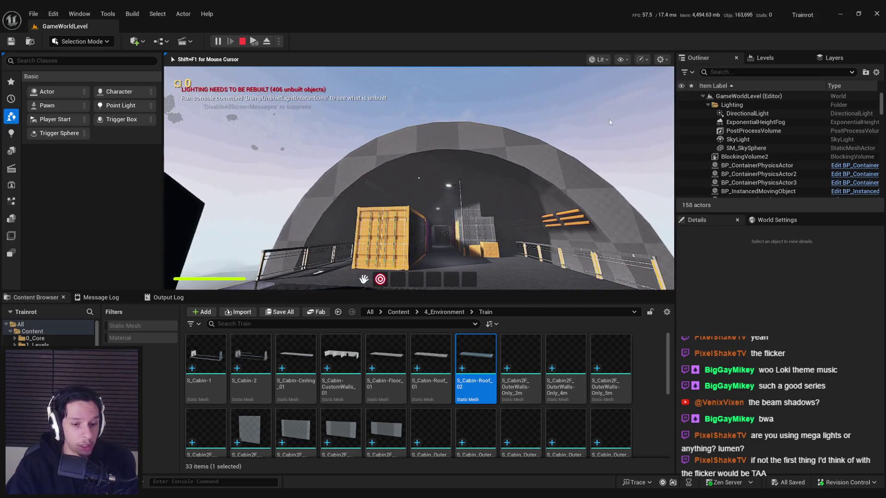
key(Escape)
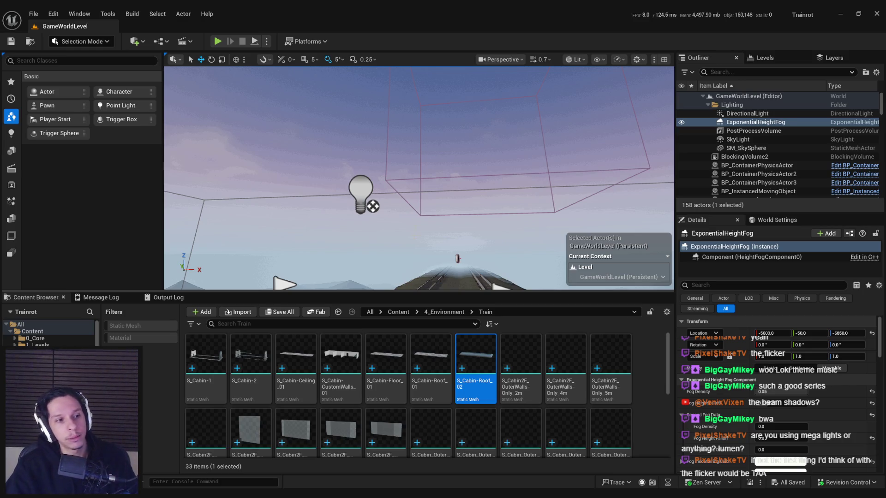
Frame the track, then fly the viewport to the train beside the Player Starts.
key(f)
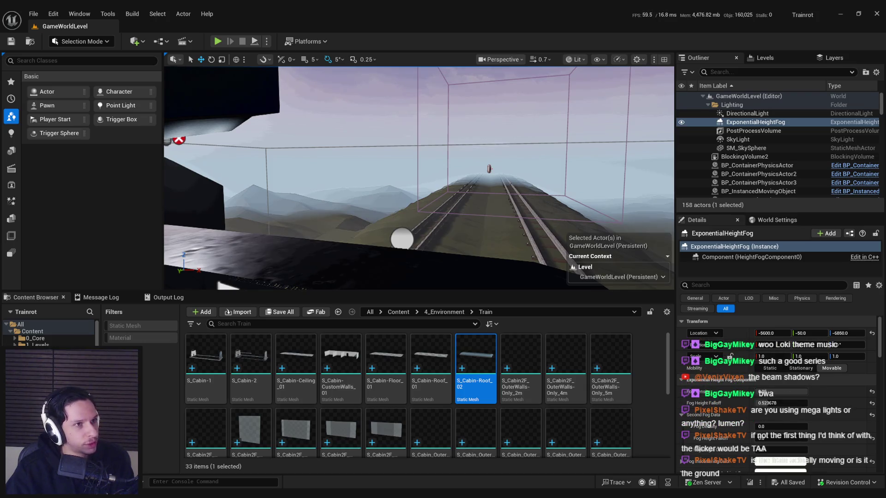
mouse_move(415, 175)
mouse_down()
mouse_move(324, 119)
mouse_move(258, 62)
mouse_up()
Start a fullscreen playtest, go through the train door, and toggle the console.
key(alt+p)
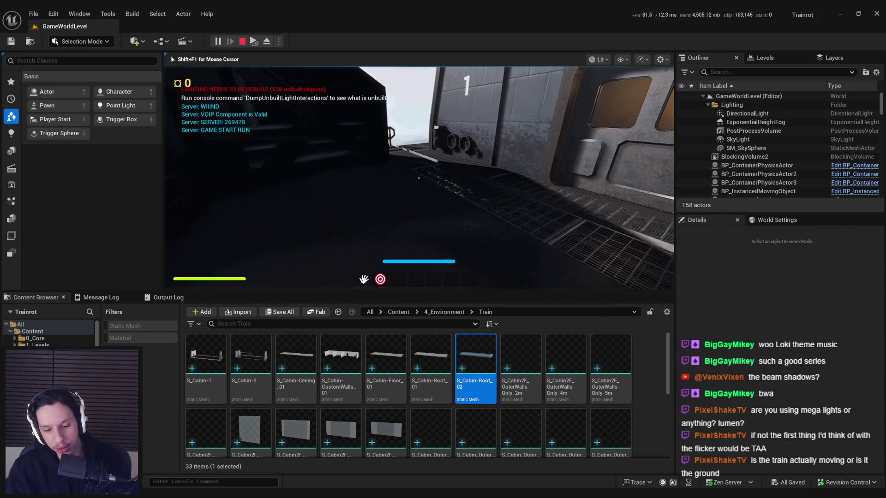
key(F11)
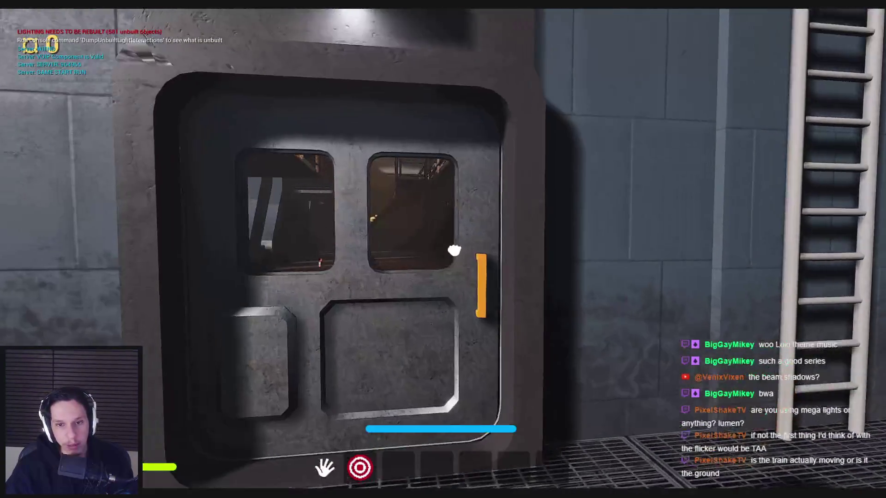
click(444, 250)
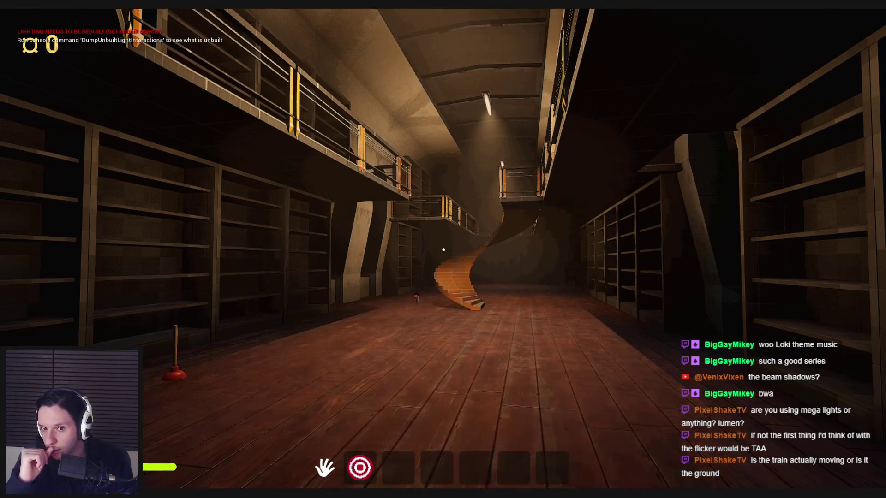
key(grave)
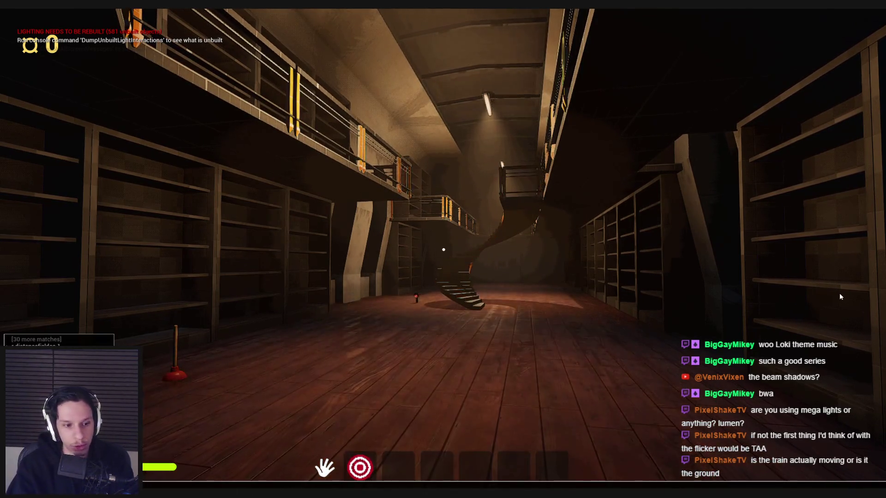
key(Return)
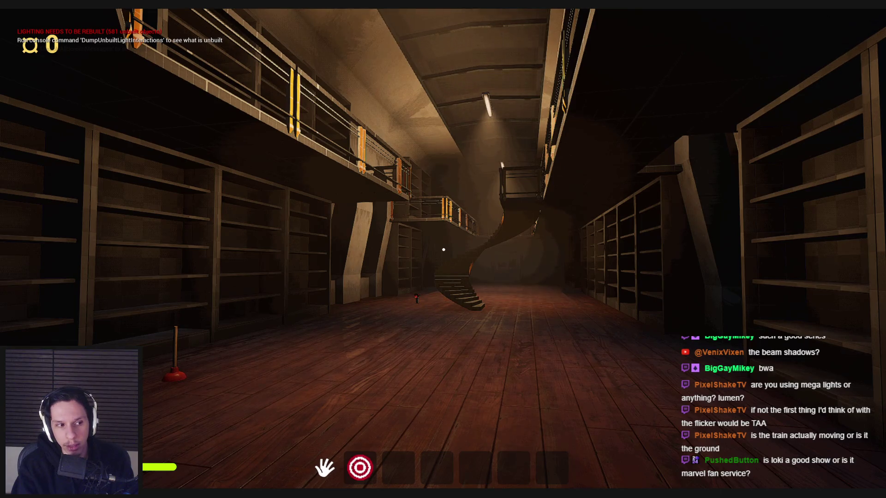
key(grave)
key(Escape)
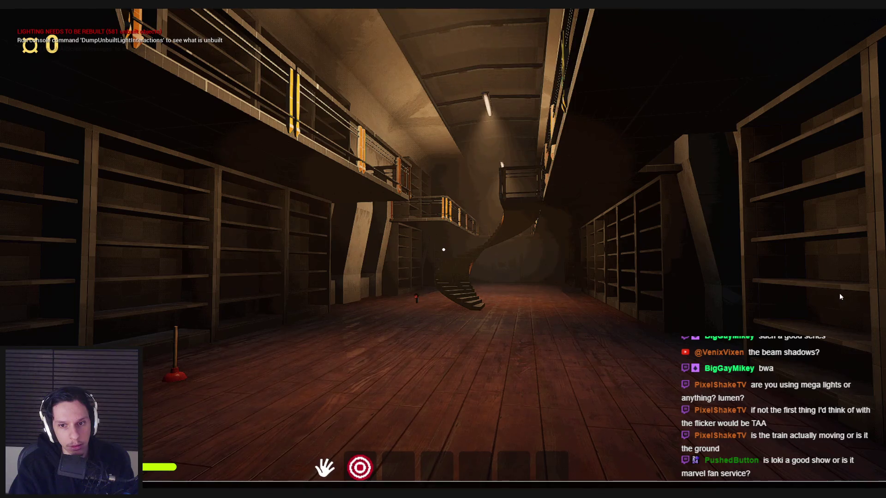
Walk around the library hall toward the spiral staircase and along the shelves.
key(w)
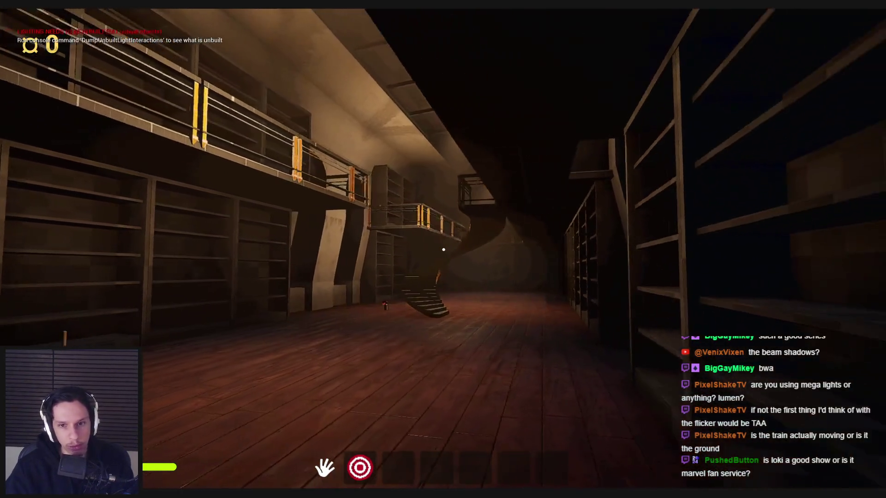
key(w)
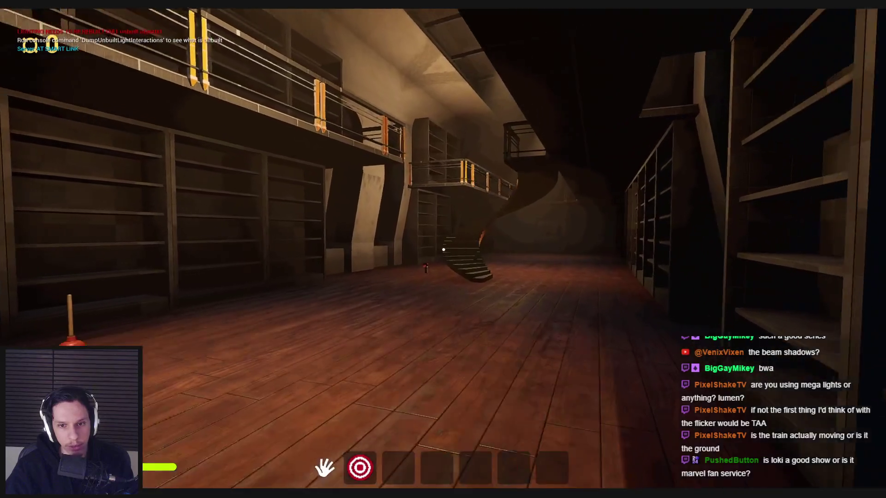
key(w)
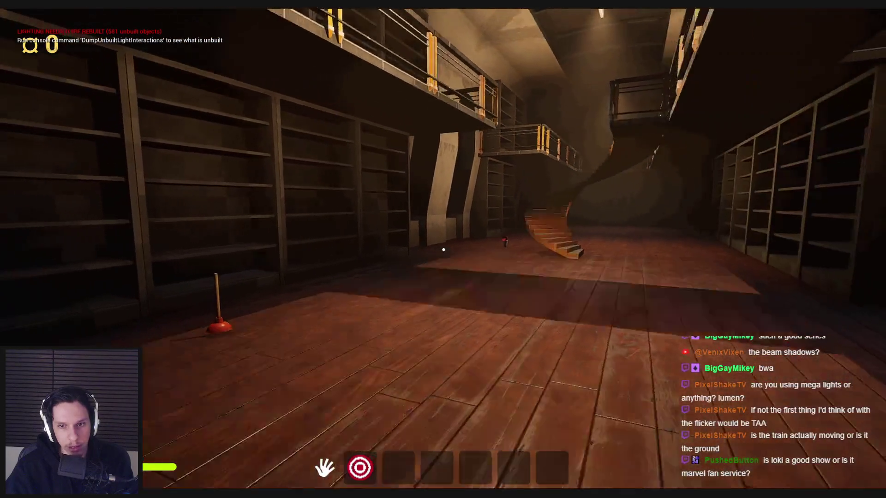
key(w)
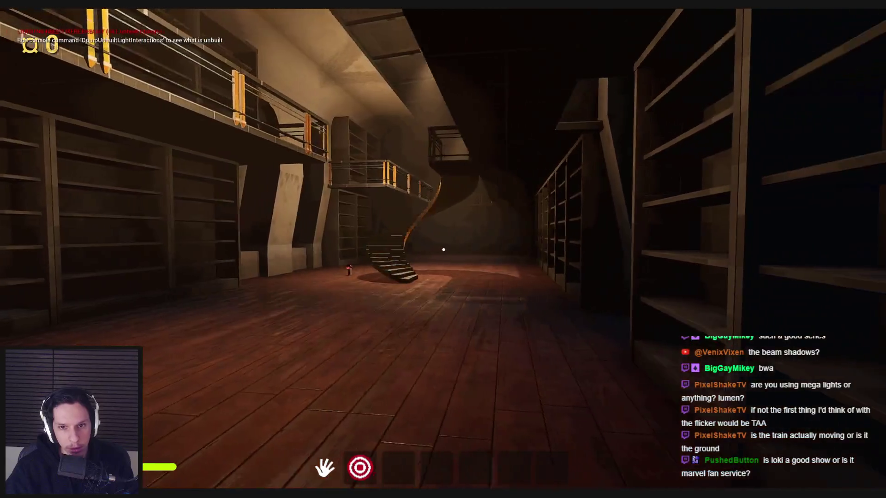
key(s)
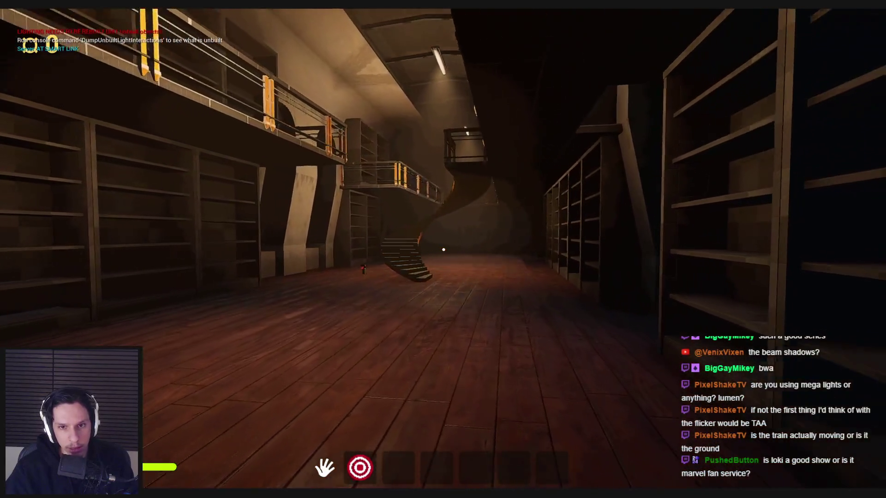
key(a)
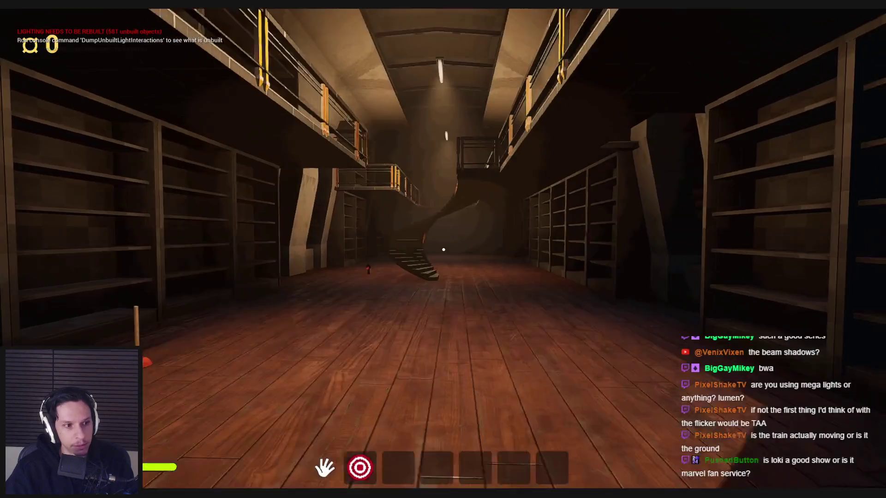
key(d)
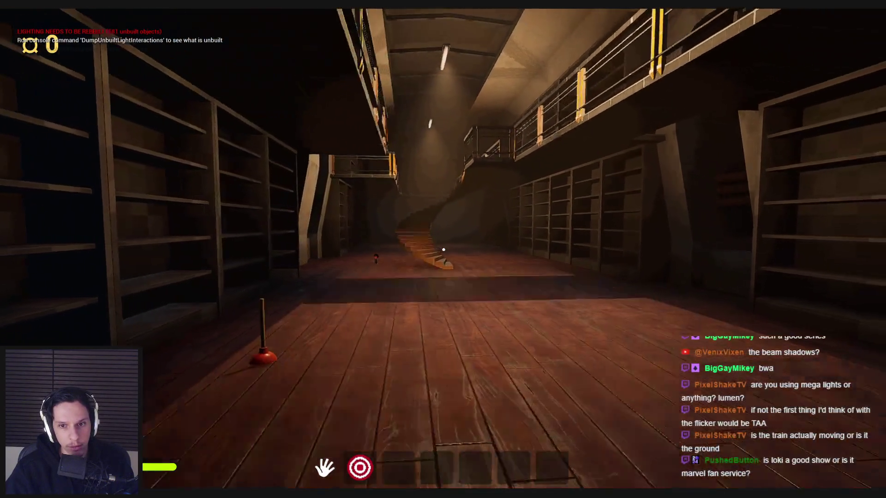
key(a)
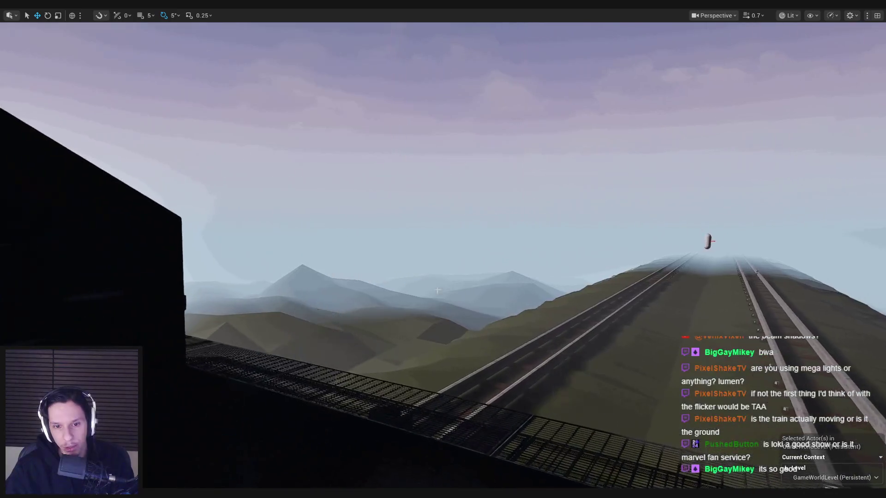
Restore the full editor layout and save GameWorldLevel with all changes.
key(F11)
mouse_move(304, 471)
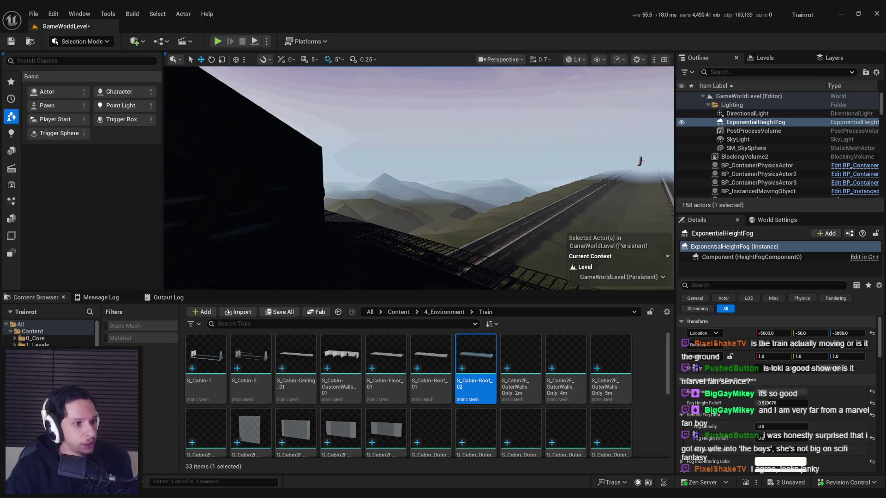
key(ctrl+s)
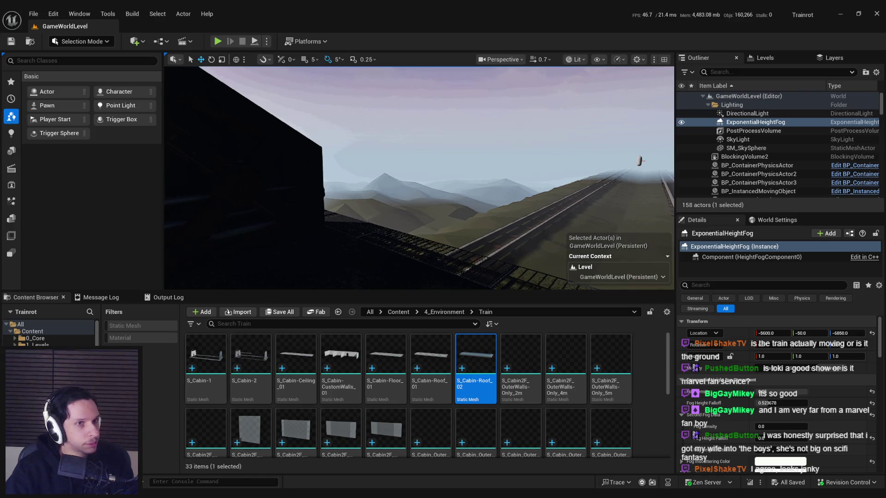
Focus the train cabin and start a fullscreen playtest, toggling the console.
key(f)
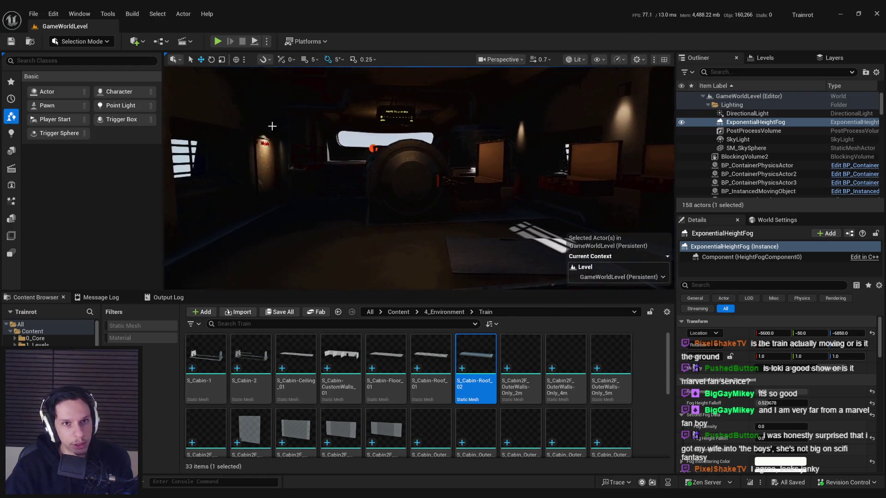
click(218, 43)
key(F11)
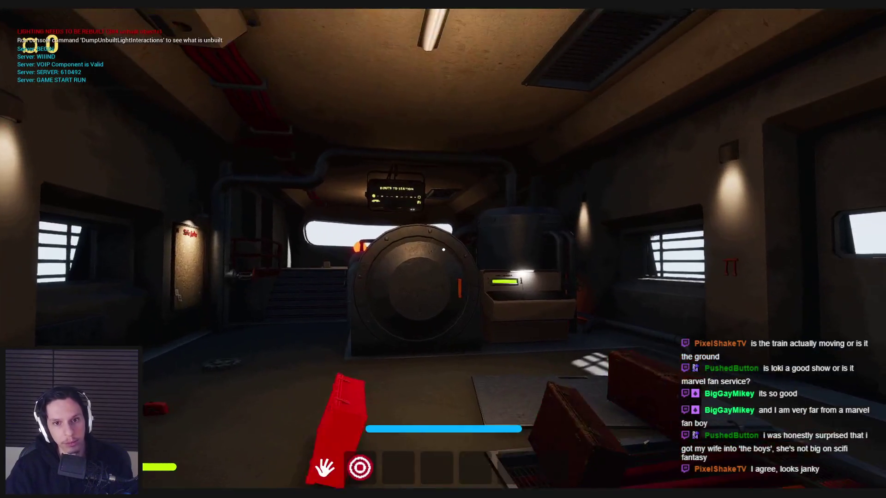
key(grave)
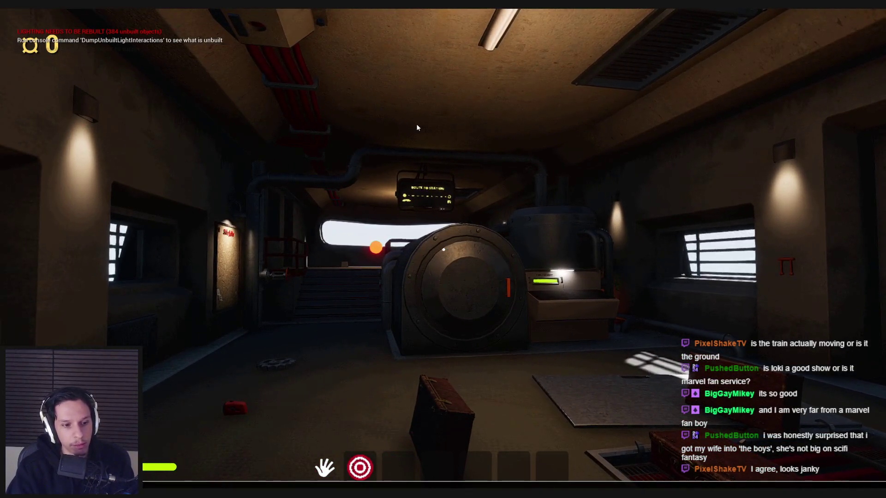
key(grave)
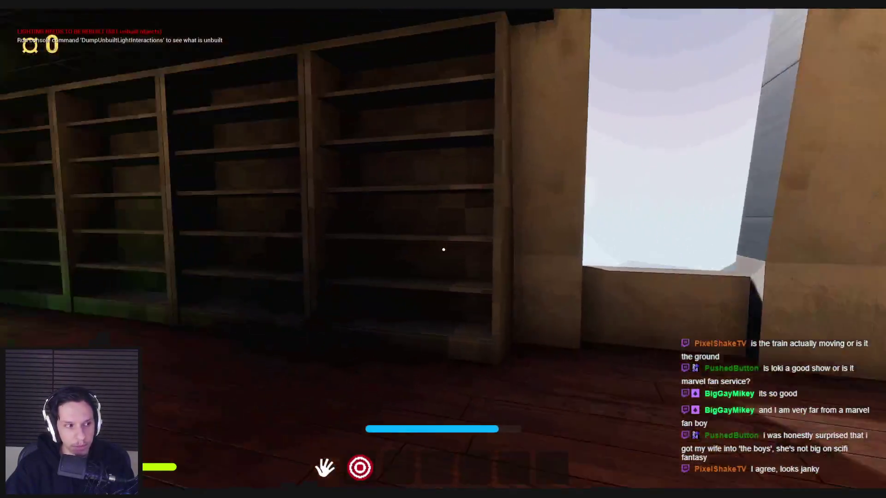
Walk through the cabin door into the library car toward the staircase, then stop play.
key(w)
key(w)
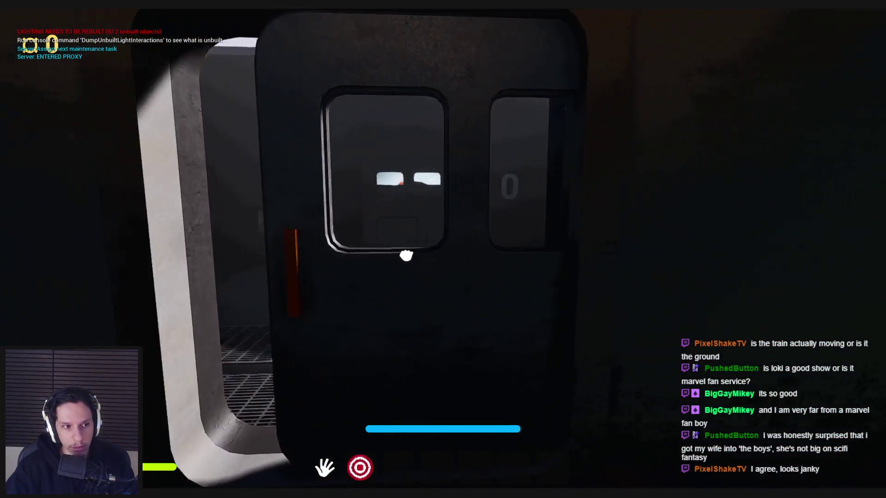
key(w)
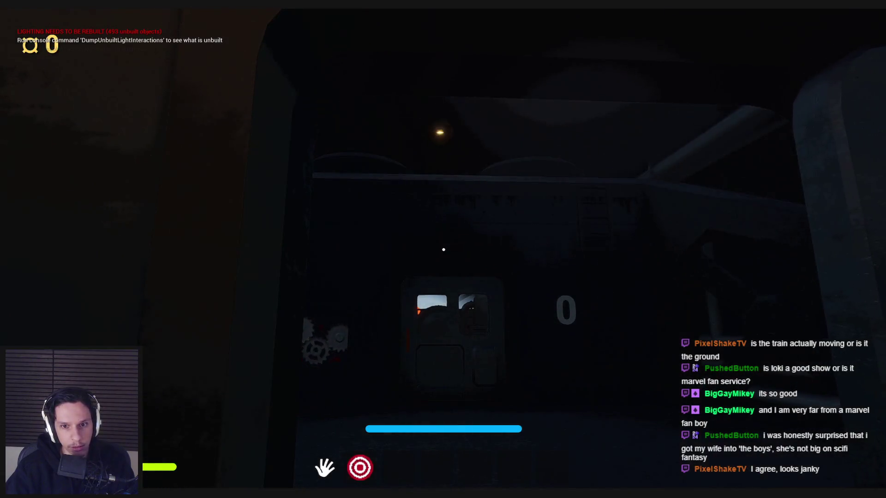
key(w)
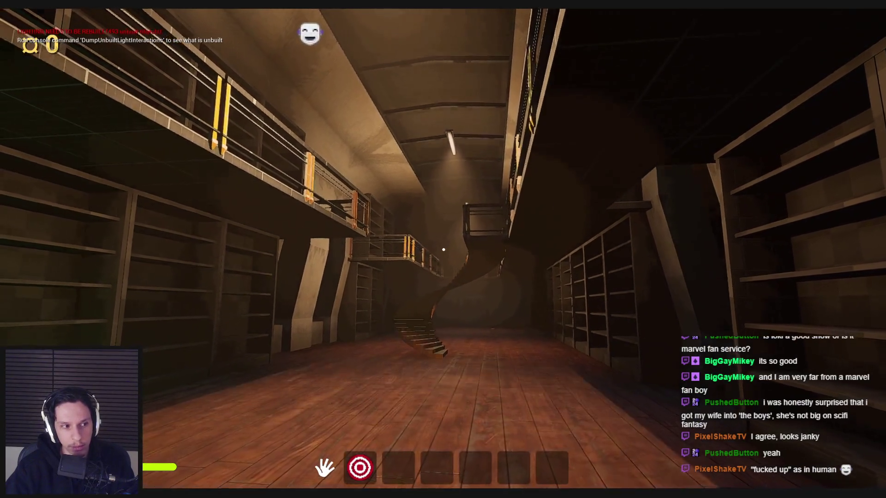
key(w)
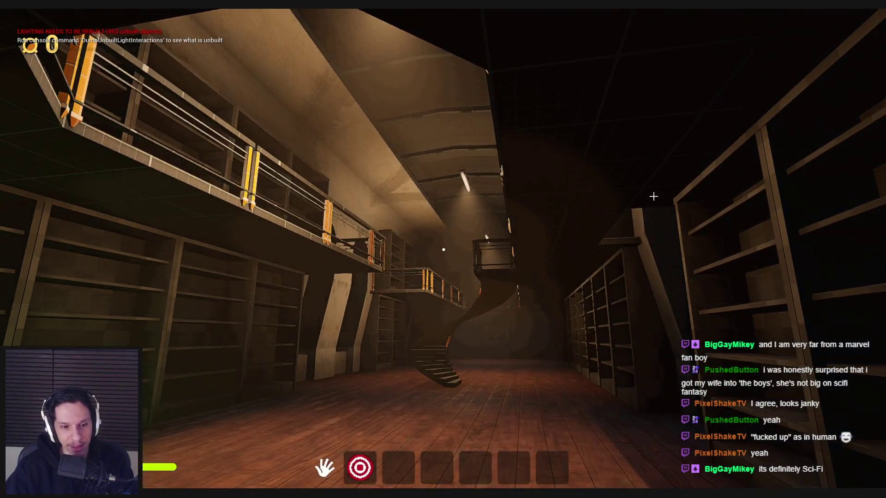
key(Escape)
In Blender, select the domed roof cylinder and enter Edit Mode.
key(alt+Tab)
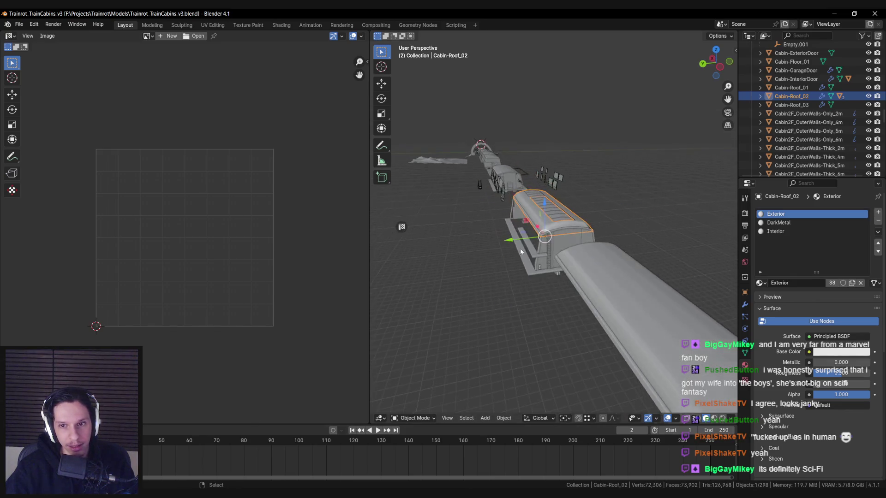
scroll(488, 261, down, 5)
scroll(624, 267, up, 5)
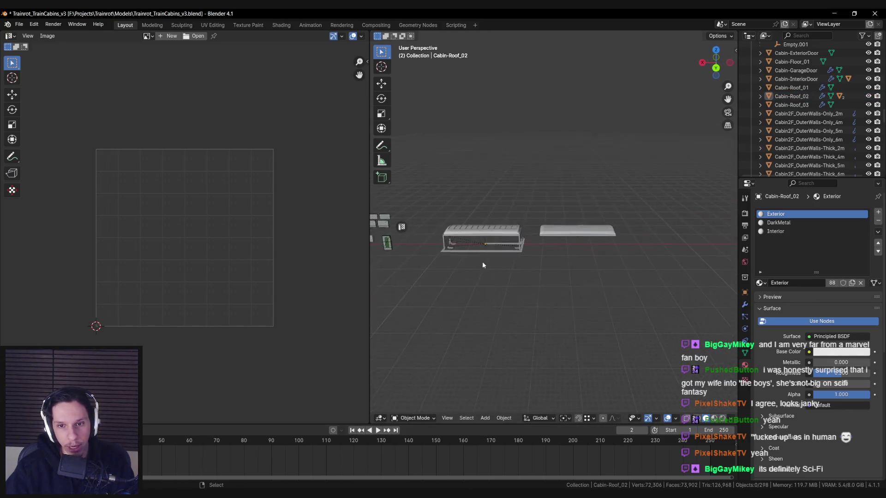
scroll(537, 282, up, 8)
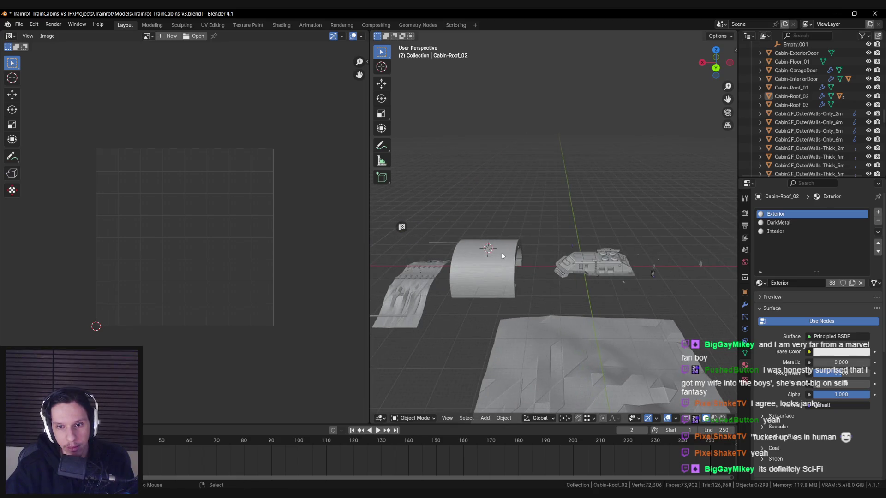
scroll(600, 249, up, 5)
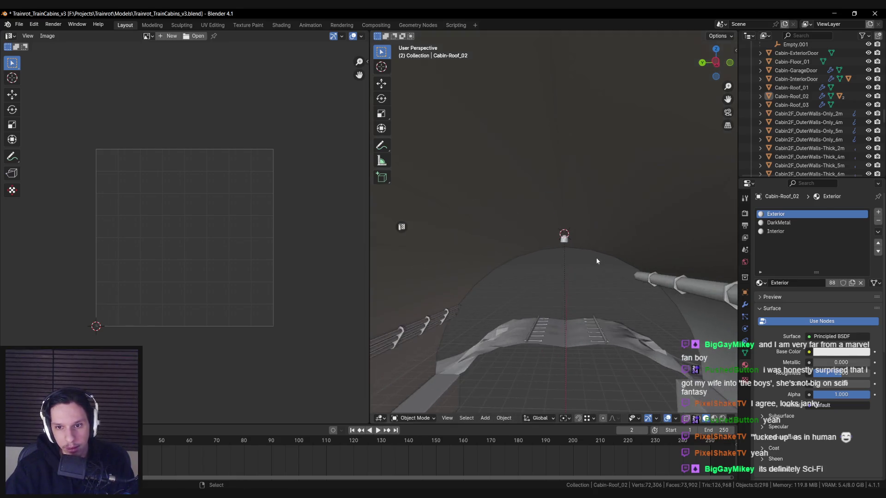
click(583, 256)
scroll(572, 224, up, 3)
key(Tab)
key(alt+a)
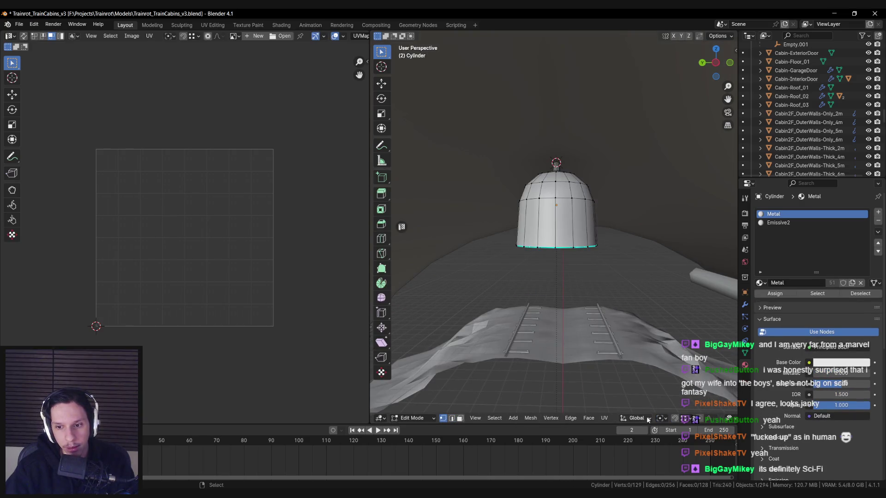
Squash the whole cylinder mesh vertically to 0.549 of its height.
drag(578, 216, 581, 254)
key(a)
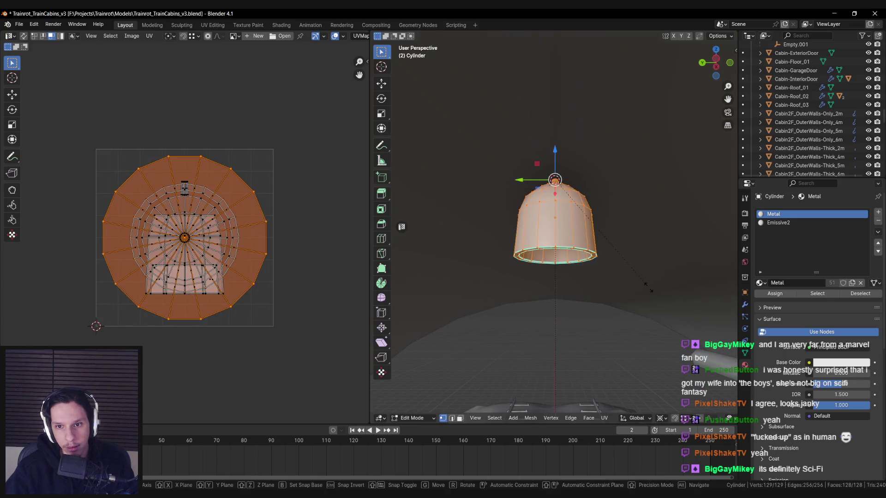
key(s)
key(z)
click(619, 228)
key(Tab)
scroll(626, 249, down, 6)
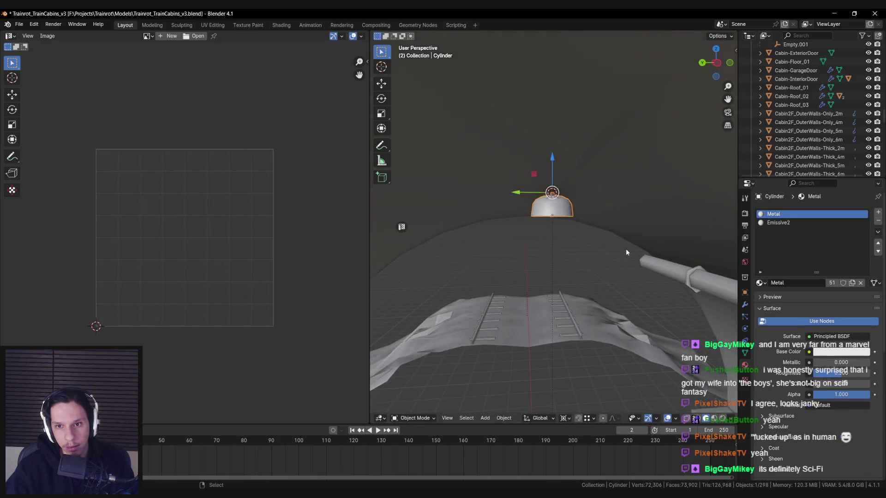
Save Trainrot_TrainCabins_v3.blend and export the TrainTunnel mesh to Unreal.
key(ctrl+s)
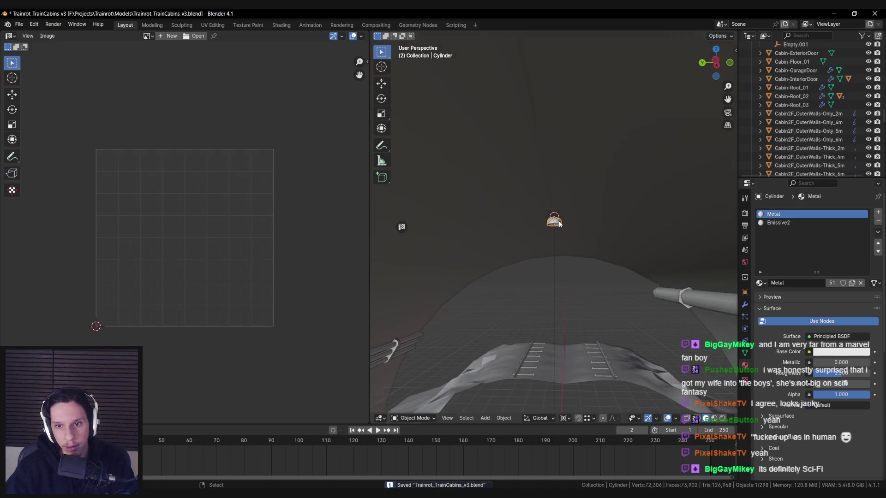
click(599, 231)
key(n)
click(674, 388)
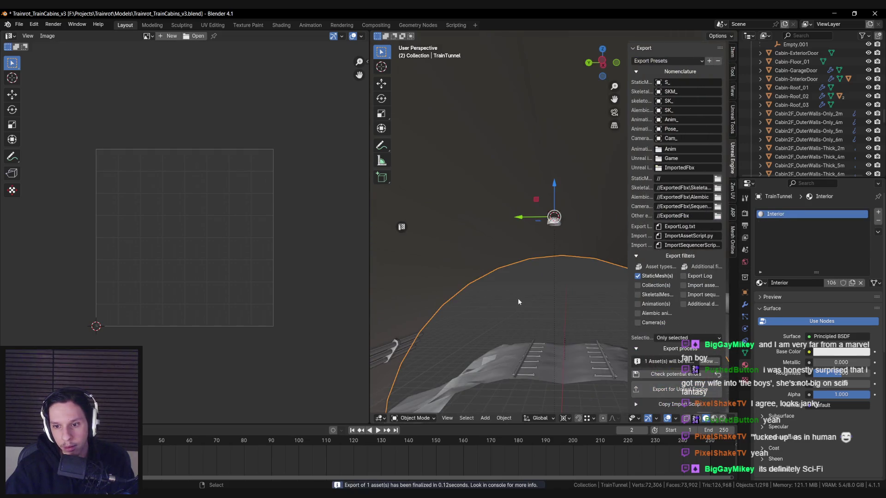
click(226, 459)
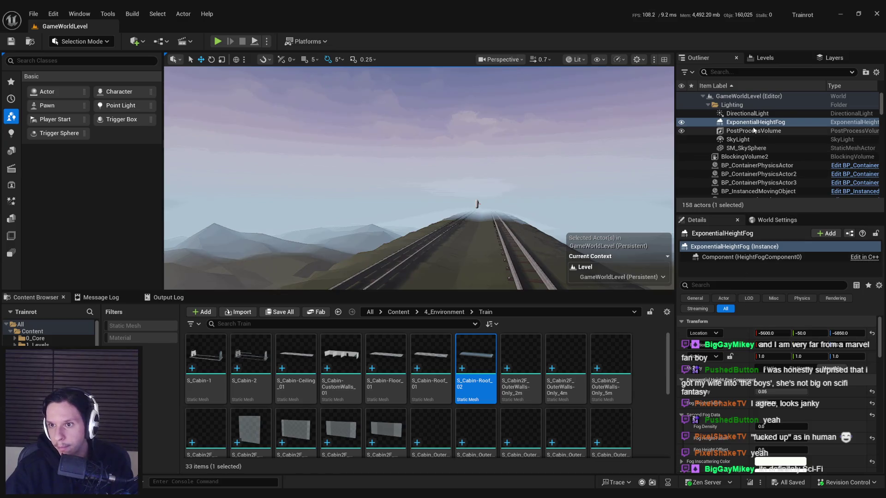
Select the arch over the tracks and save the level.
scroll(418, 178, up, 3)
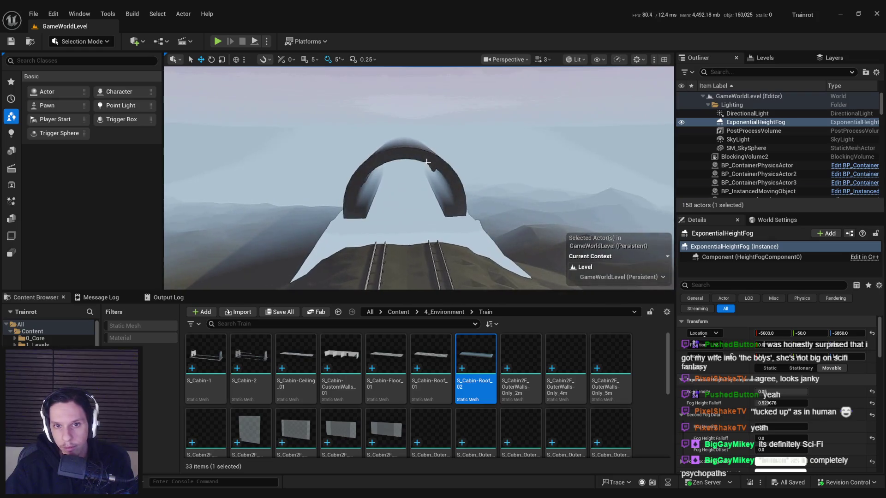
click(370, 194)
click(766, 396)
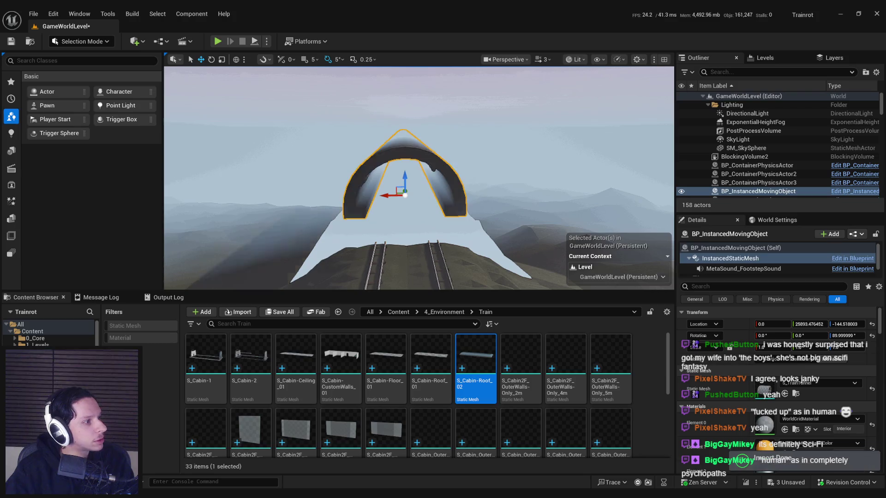
key(ctrl+s)
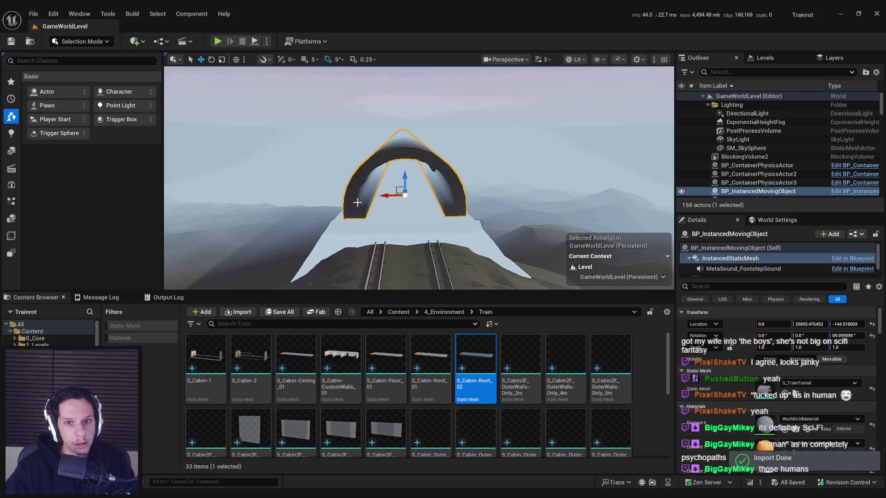
Frame the arch, then pull the view back to inspect the cabin lamps' light cones.
key(f)
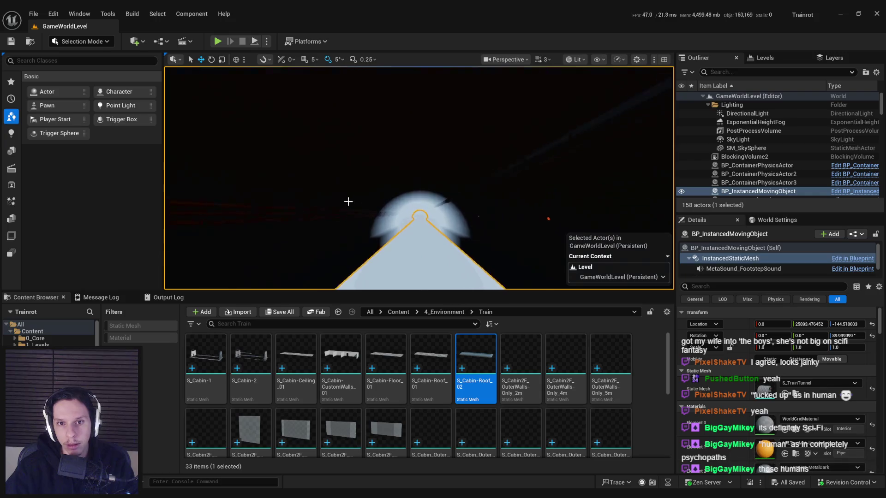
scroll(346, 208, down, 5)
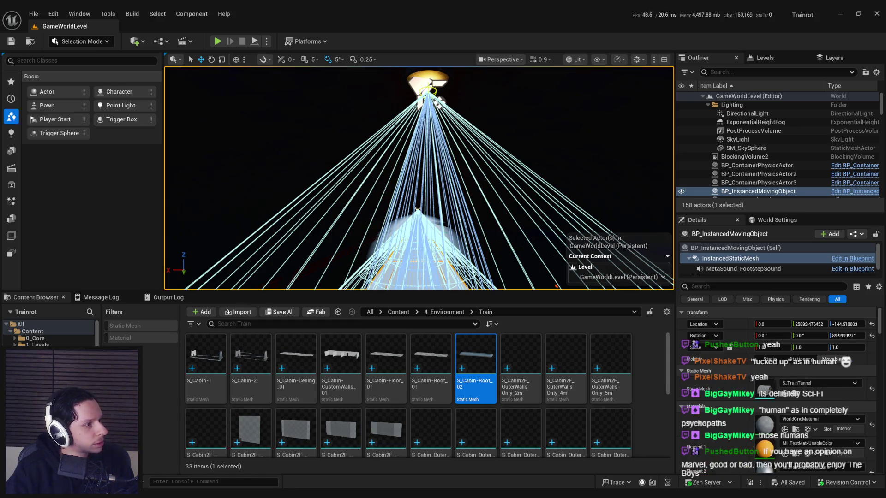
key(s)
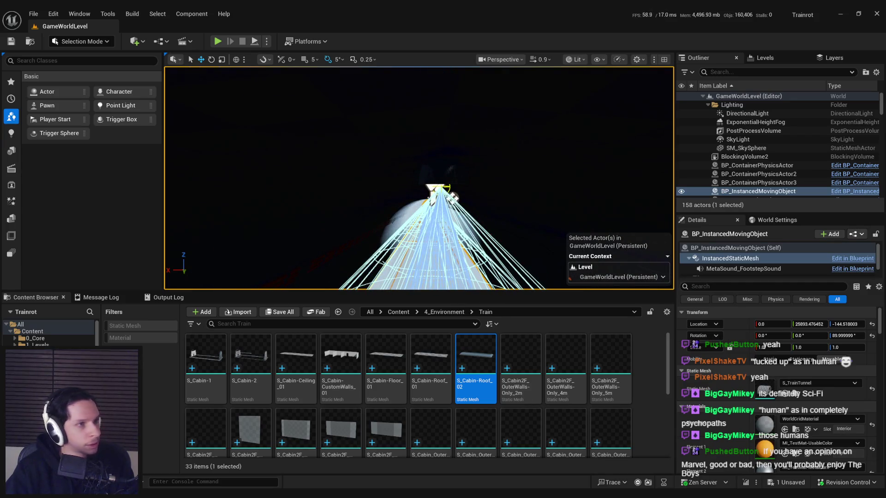
key(s)
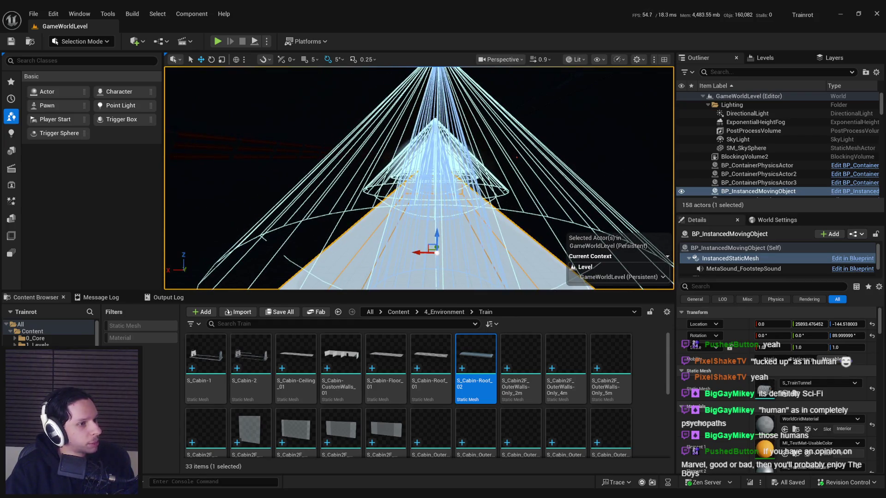
scroll(420, 178, up, 3)
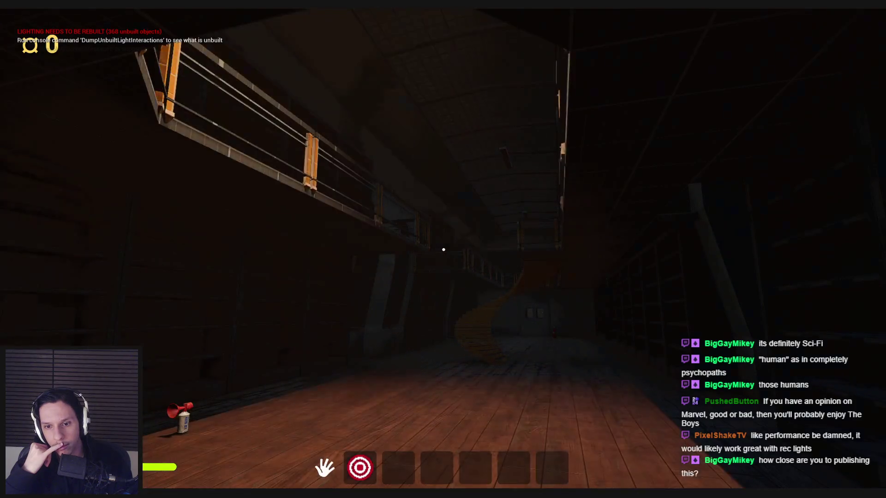
Cycle the playtest view through wireframe and back to normal lit mode.
key(F1)
key(F2)
key(F3)
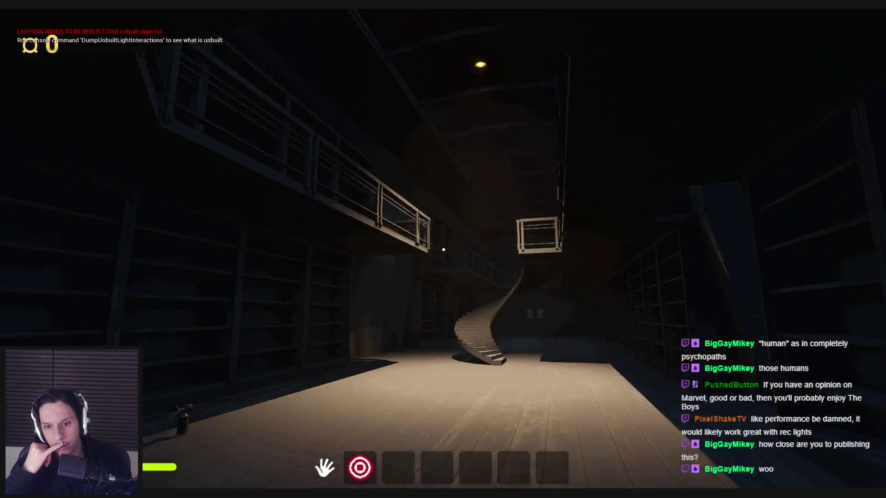
Open and close the console, stop the play session, and bring back the Content Browser.
key(grave)
key(Return)
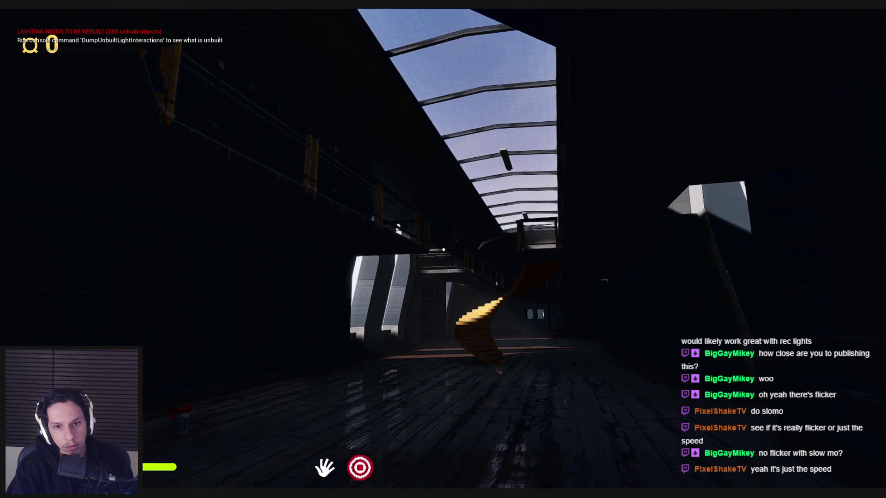
key(Escape)
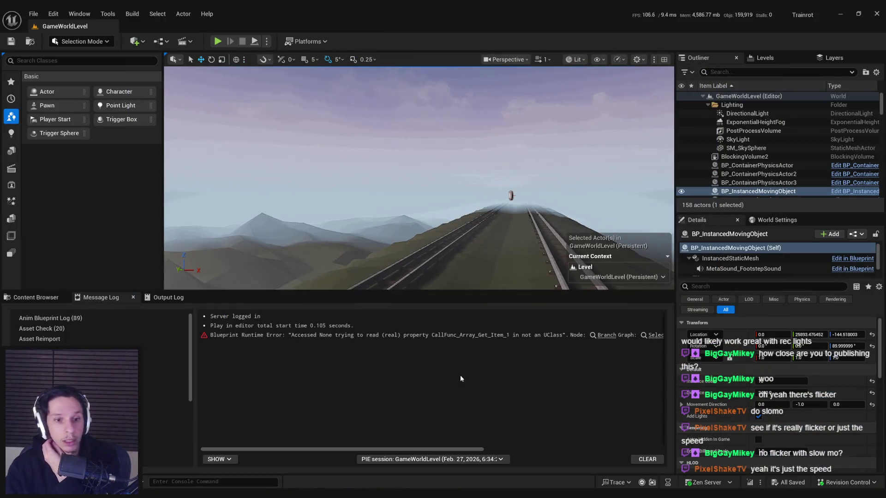
click(33, 298)
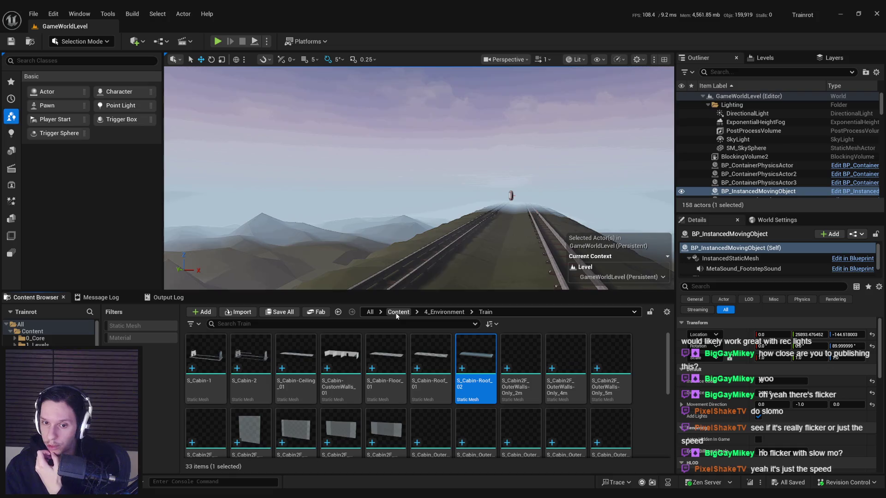
Go up to 4_Environment, check the moving train's Blueprint options, and frame it.
click(446, 312)
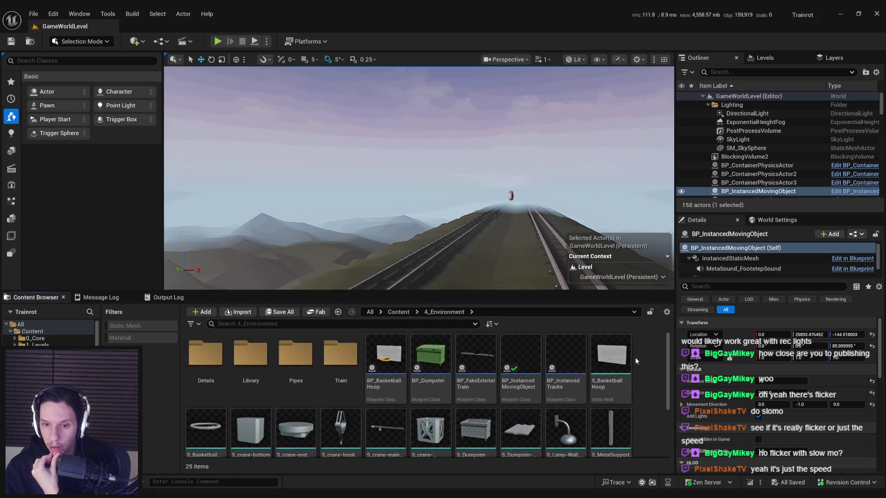
click(857, 234)
click(803, 255)
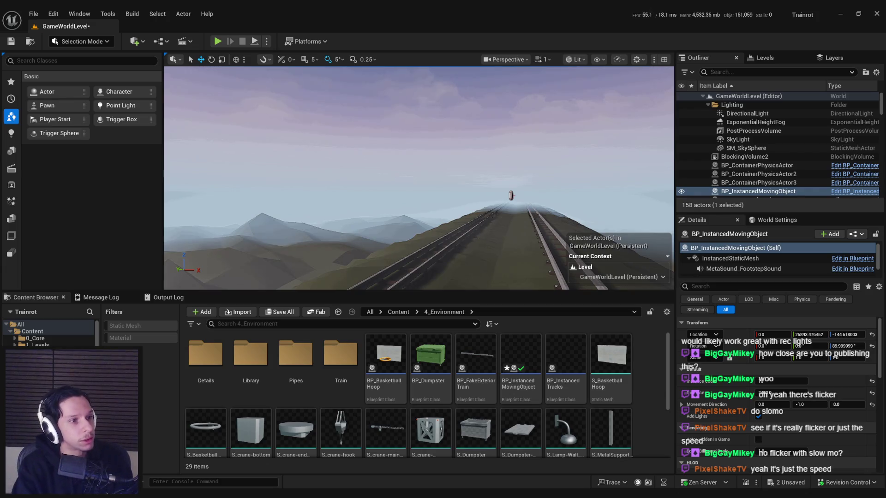
key(f)
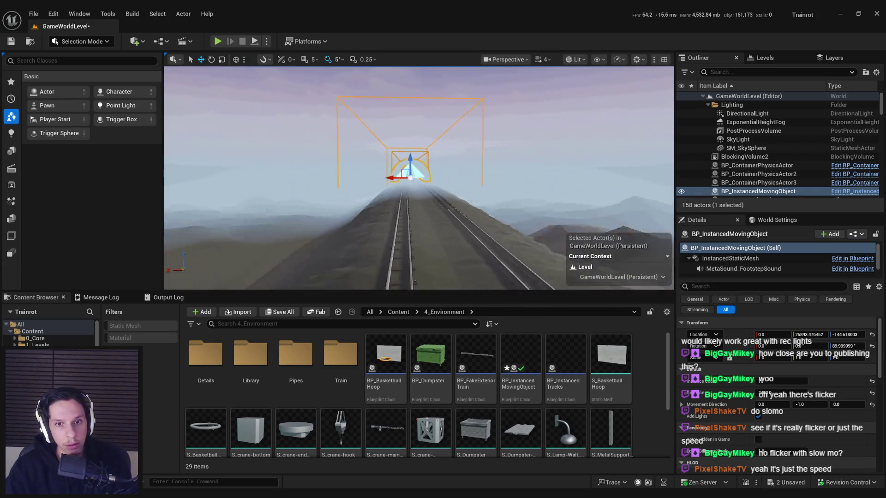
Save all unsaved changes with Ctrl+Shift+S and launch a fresh play session.
scroll(418, 179, down, 3)
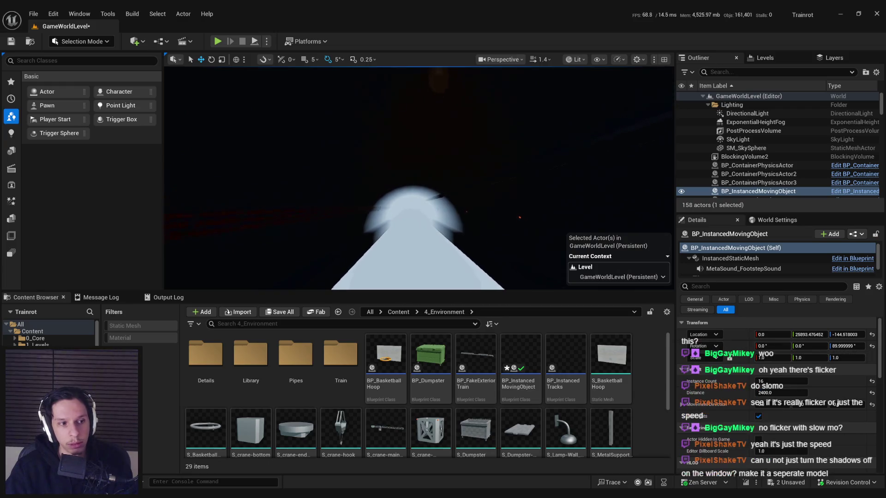
key(ctrl+shift+s)
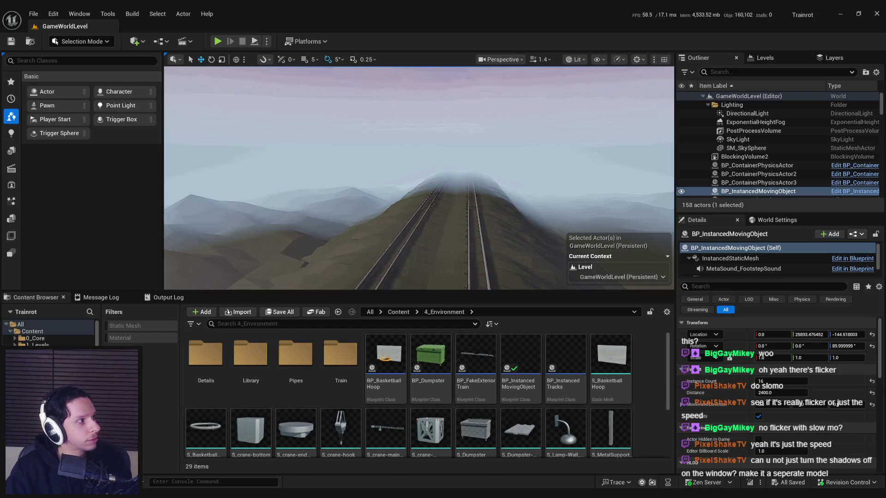
scroll(258, 154, up, 3)
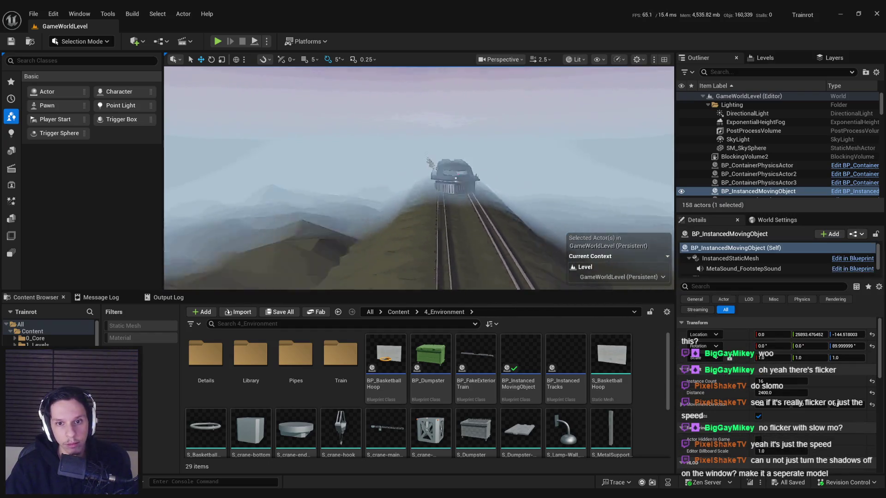
scroll(425, 78, down, 3)
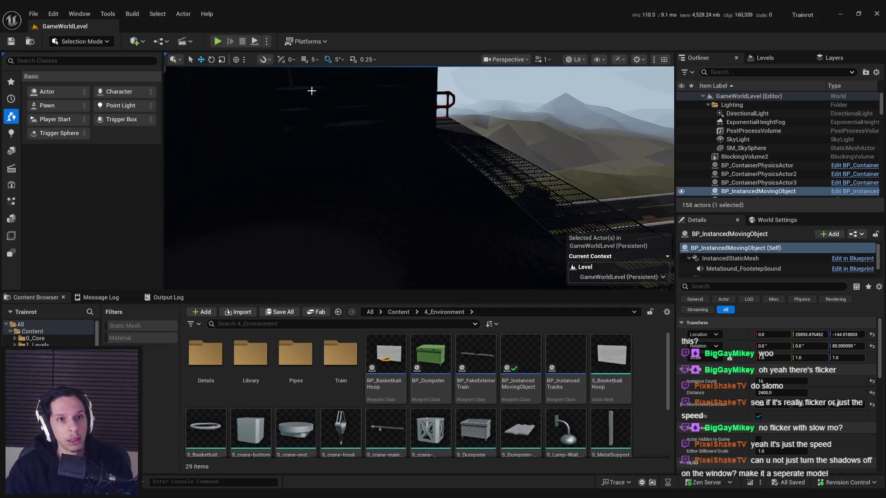
click(218, 42)
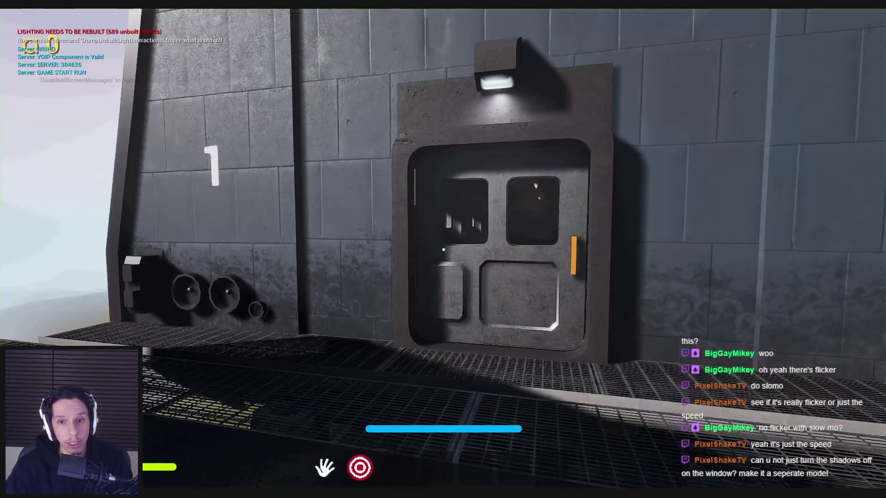
Walk to train car 1 and open both doors into the library hall.
key(w)
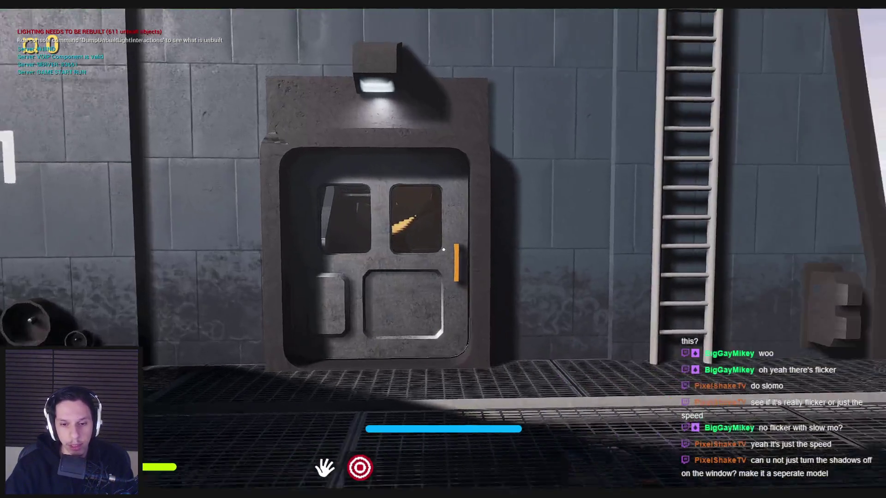
click(480, 249)
key(w)
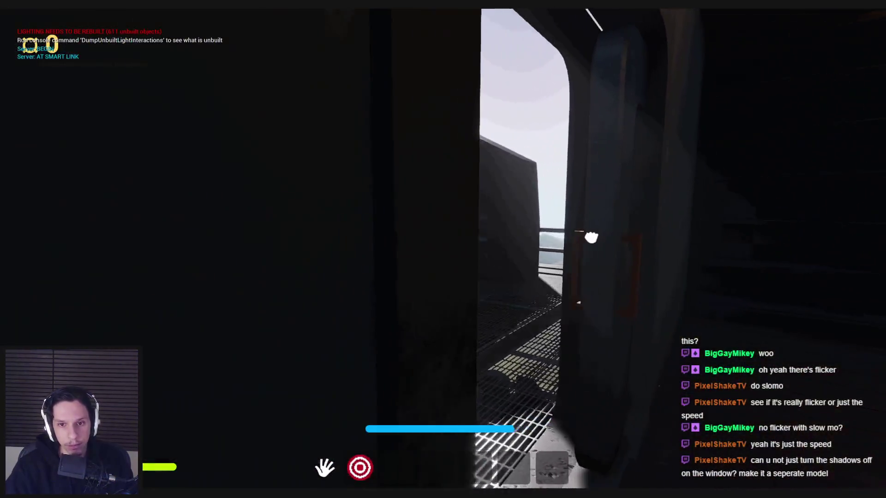
key(w)
click(444, 250)
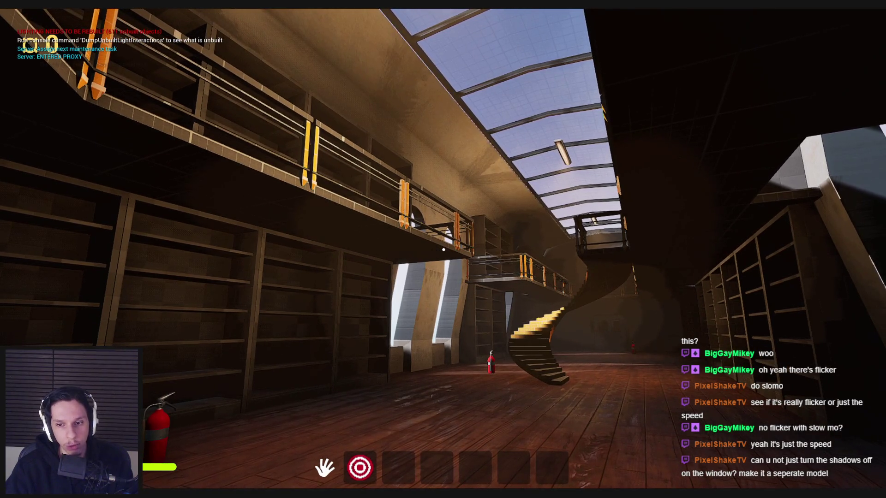
Strafe across the library hall, use the door panel, then stop the play session.
key(a)
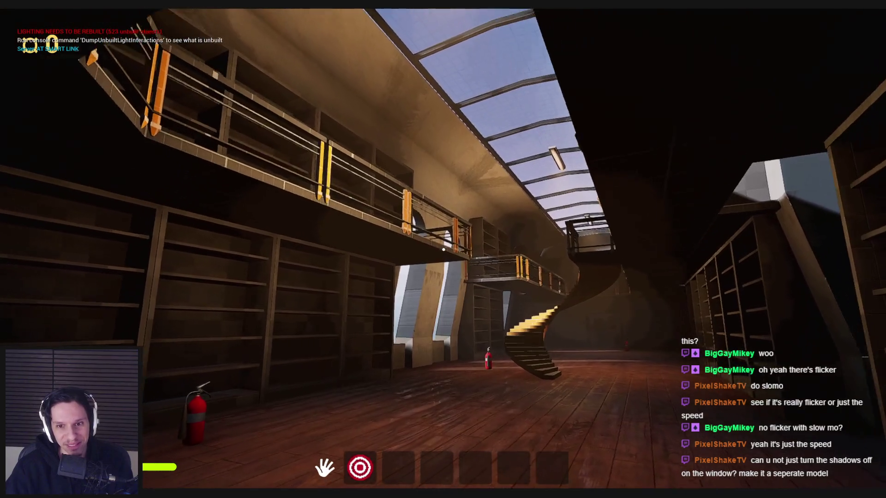
key(a)
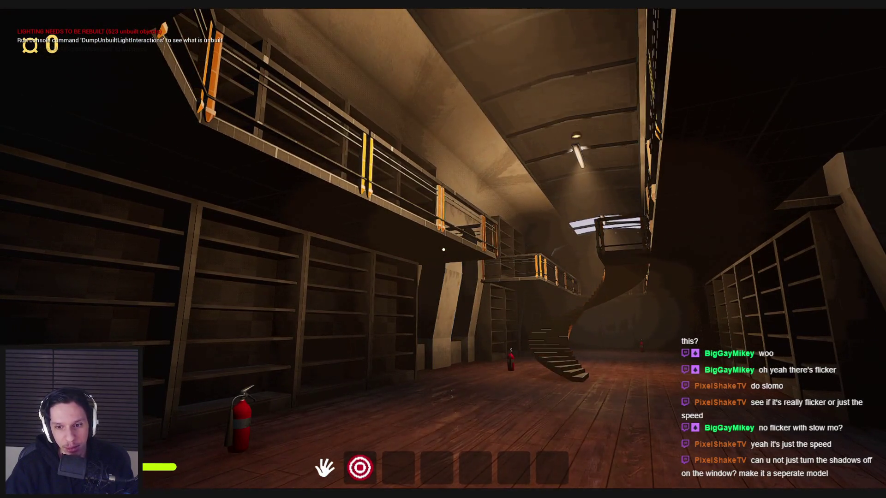
key(d)
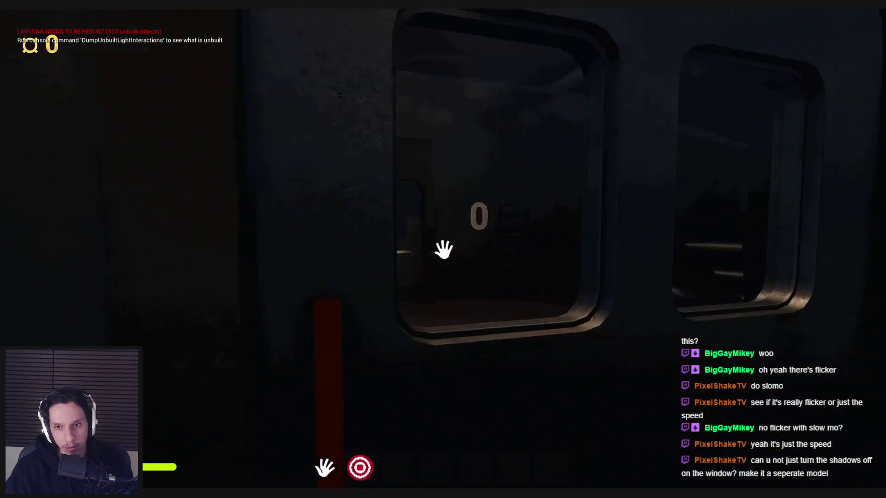
click(443, 250)
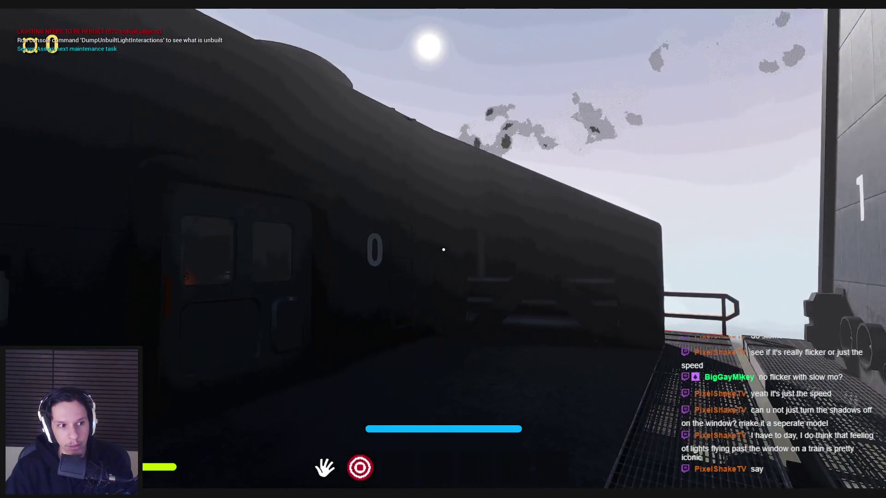
key(Escape)
drag(383, 402, 370, 385)
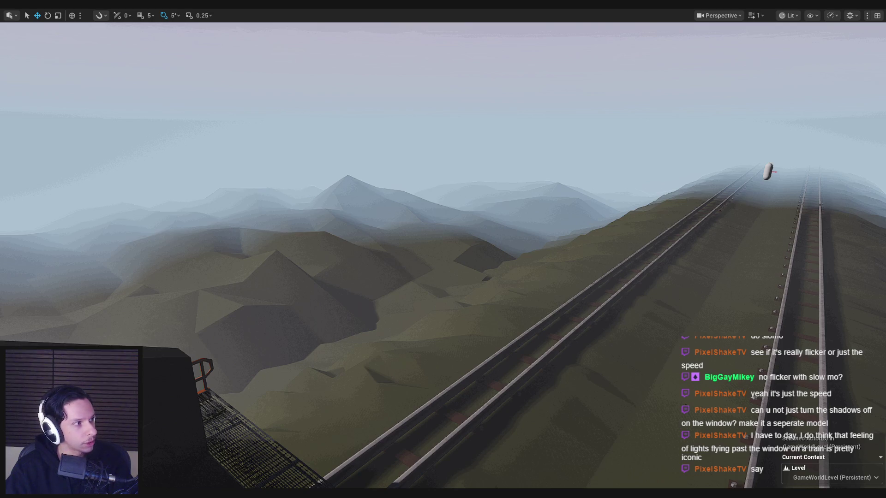
Focus on the lamp inside the train car, look toward the window, then play with Alt+P.
drag(325, 230, 235, 238)
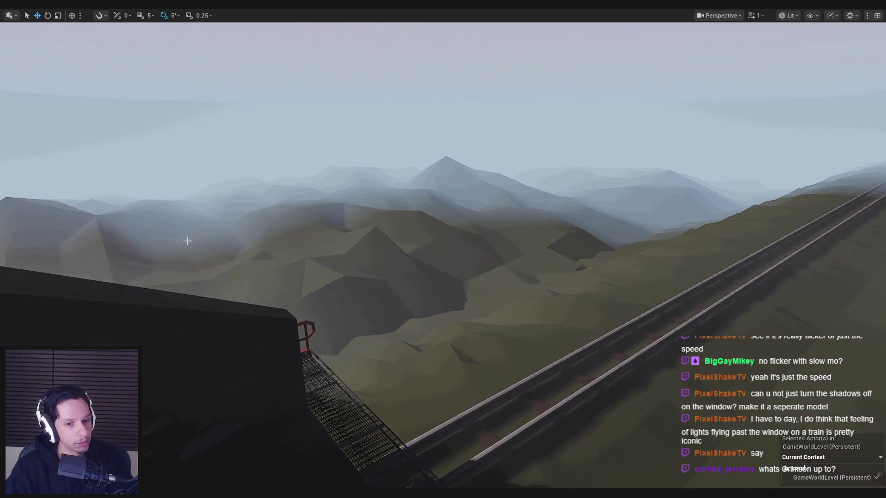
key(f)
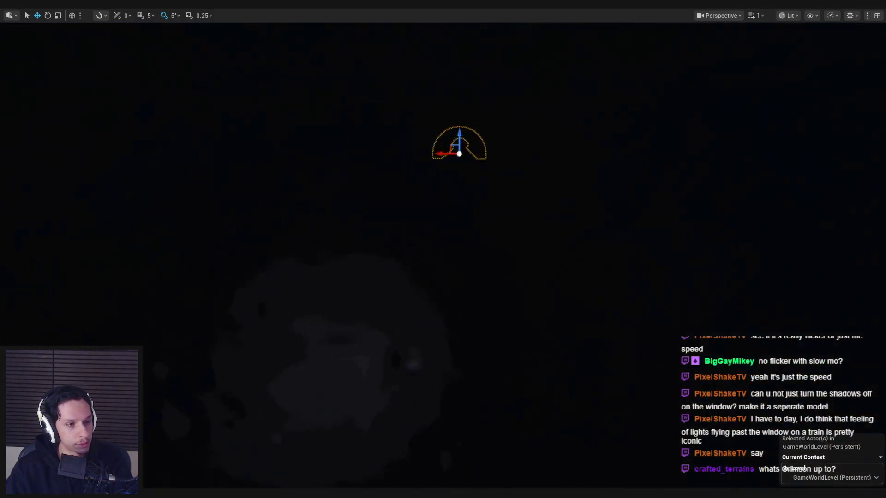
mouse_move(377, 294)
mouse_down()
mouse_move(360, 297)
mouse_move(377, 295)
mouse_move(544, 410)
mouse_move(420, 316)
mouse_up()
key(alt+p)
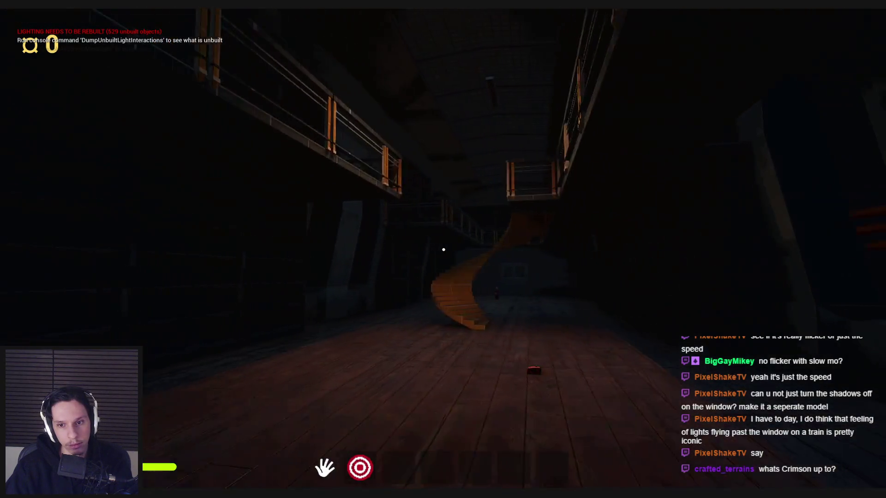
Climb the spiral staircase to the upper walkway railings, then end the play session.
key(w)
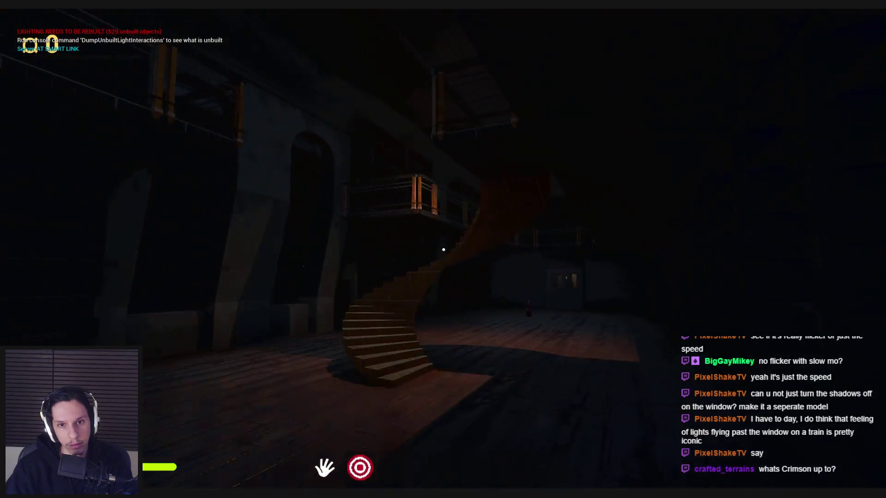
key(w)
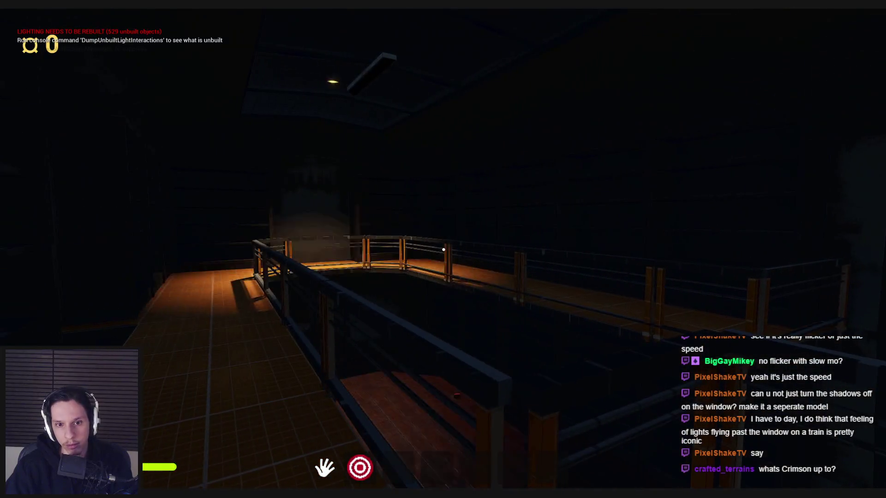
key(w)
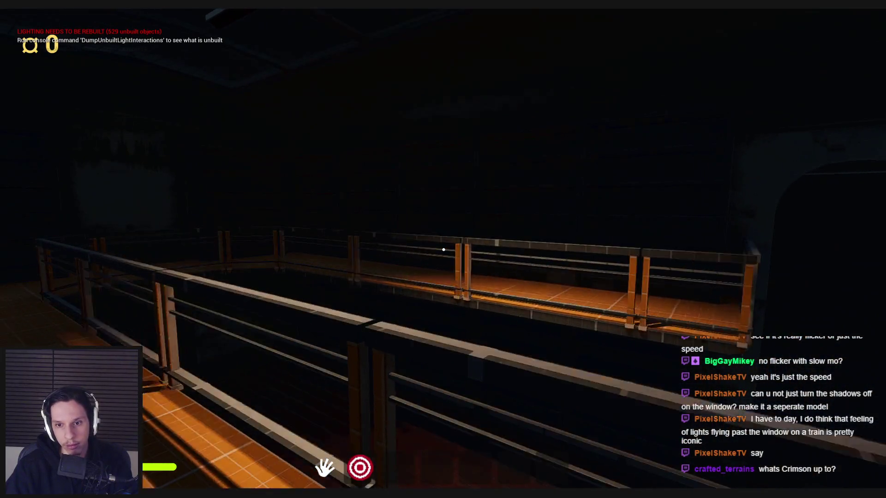
key(Escape)
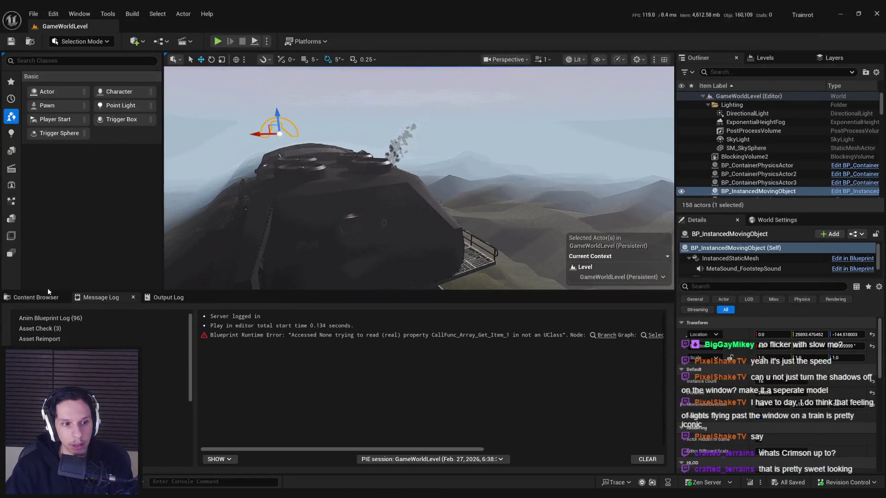
Browse Content > 4_Environment > Train, save S_Cabin-Roof_02, and switch to Blender.
click(30, 297)
click(399, 312)
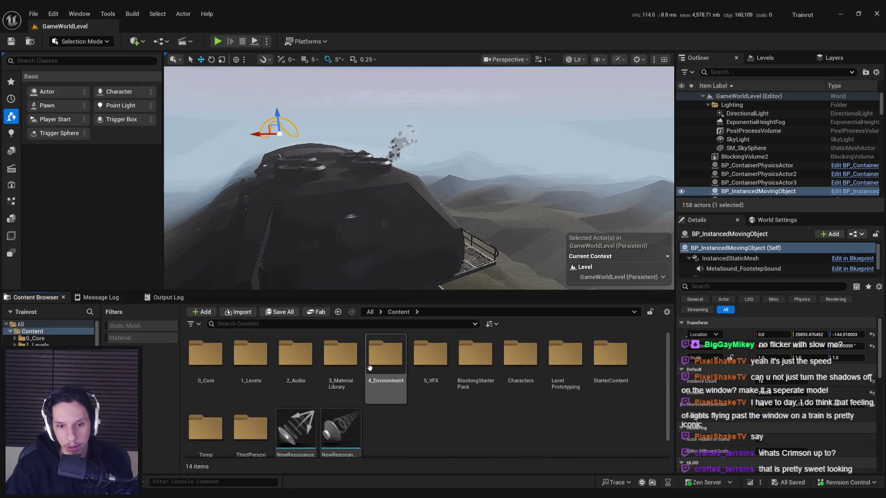
double_click(386, 355)
double_click(340, 356)
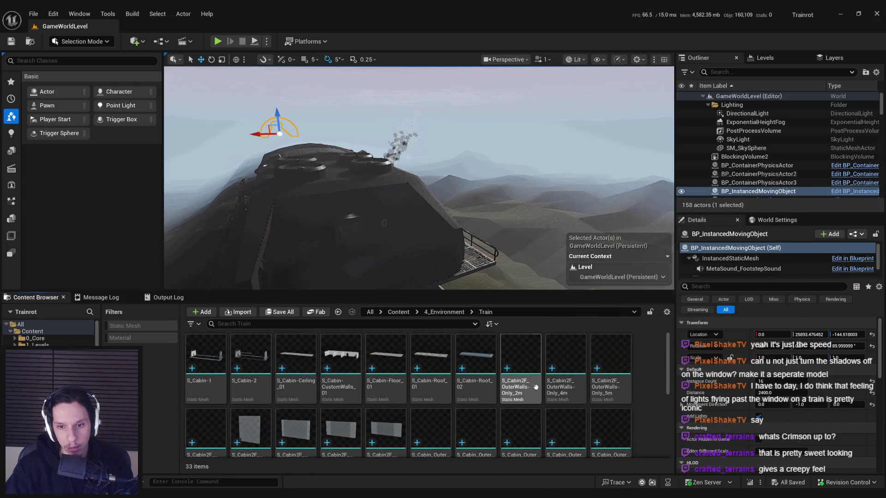
click(491, 391)
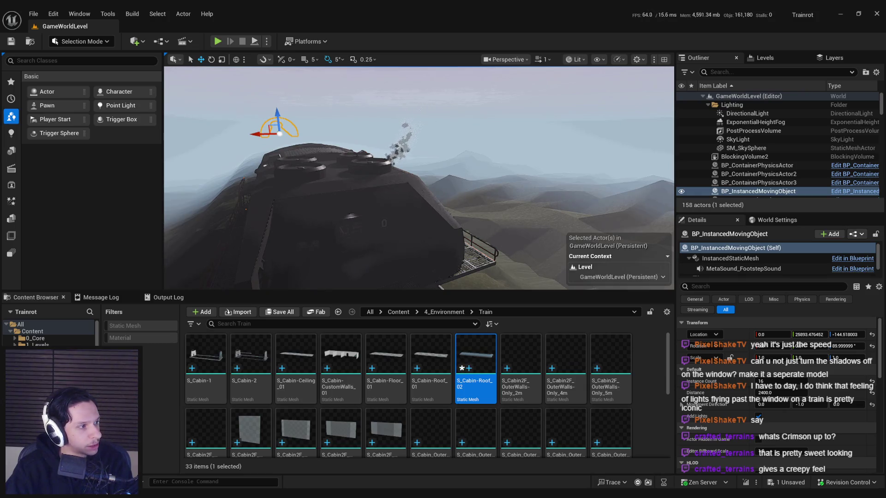
key(ctrl+s)
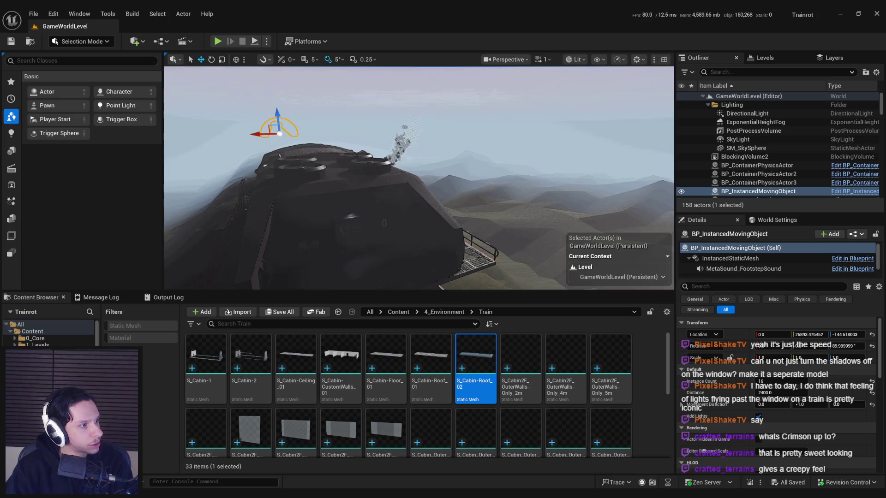
key(alt+Tab)
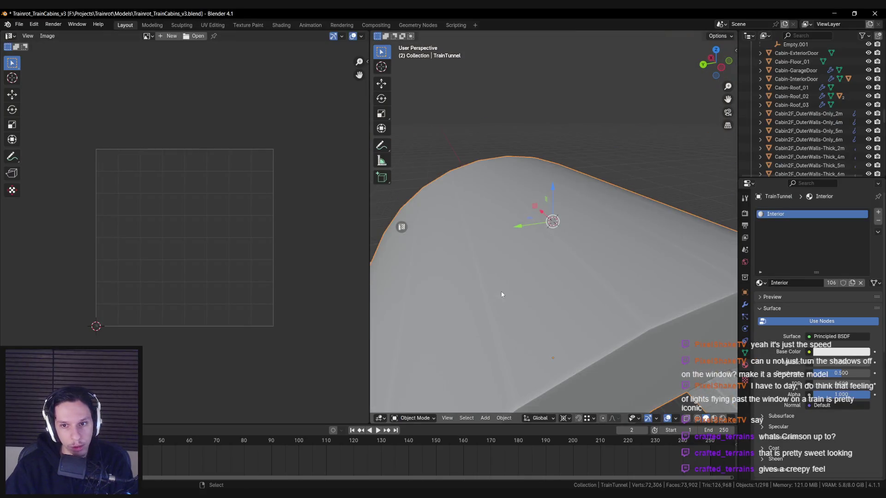
Select the cabin roof, enter Edit Mode, and box-select the first roof panel faces in X-ray.
scroll(602, 304, down, 8)
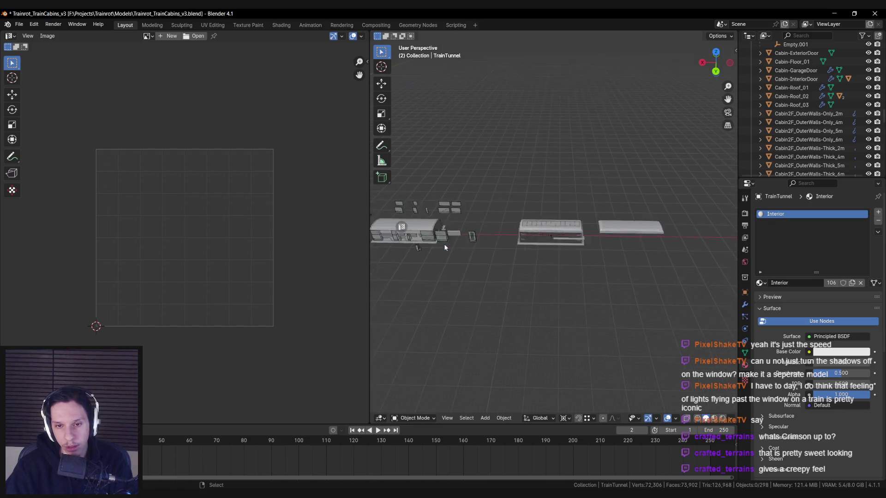
scroll(533, 220, up, 8)
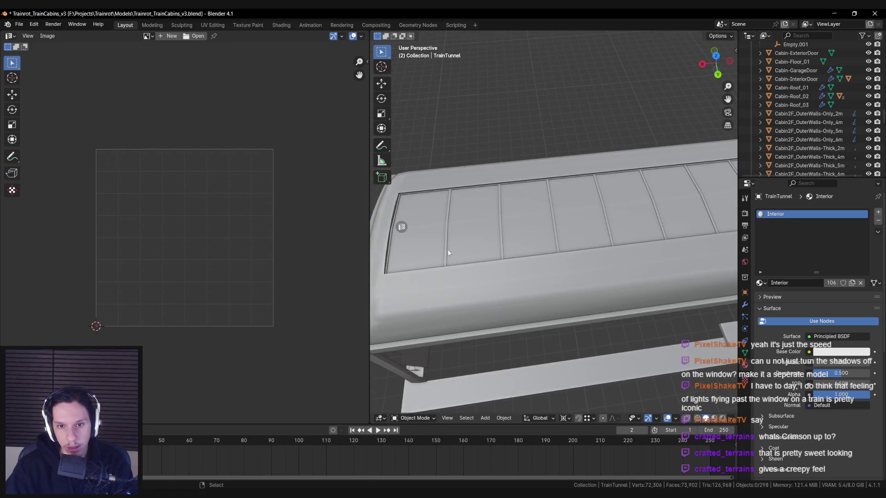
click(523, 249)
key(Tab)
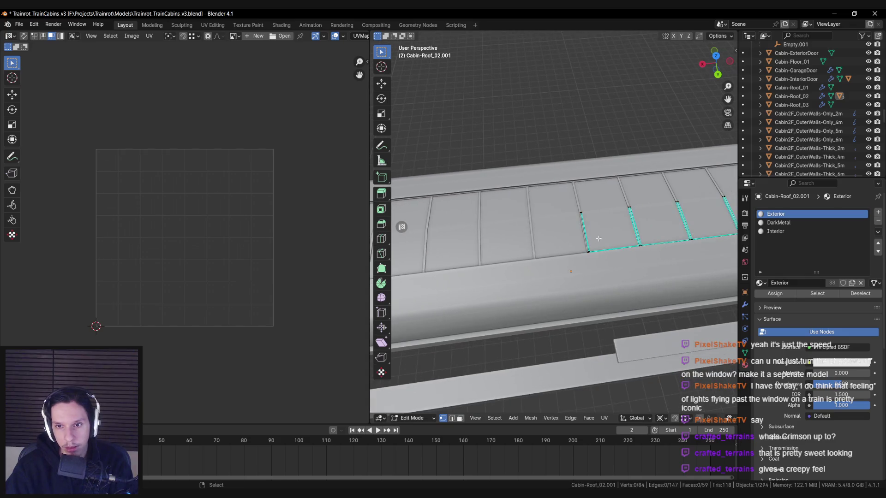
shift+click(541, 259)
scroll(536, 268, down, 5)
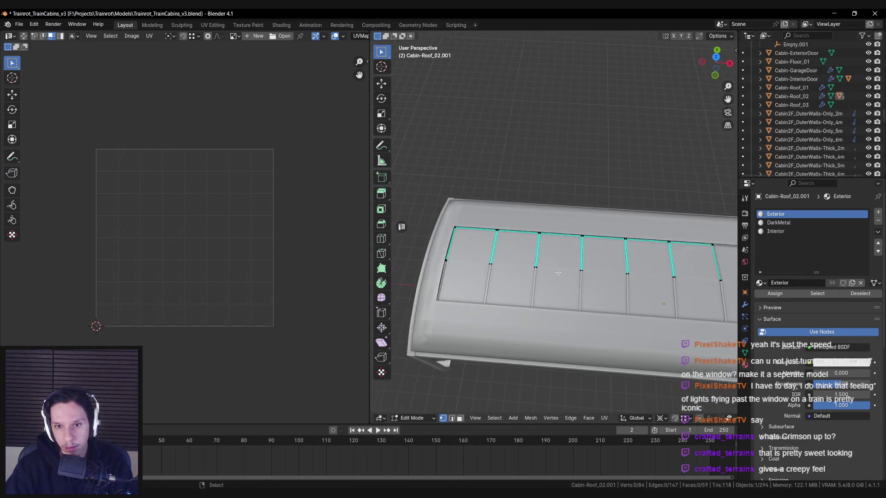
key(alt+z)
key(3)
key(b)
drag(476, 215, 509, 289)
Box-select two more groups of roof faces, then turn X-ray off.
key(b)
drag(527, 223, 553, 296)
key(b)
scroll(572, 235, right, 3)
mouse_move(530, 222)
mouse_down()
mouse_move(569, 244)
mouse_move(601, 281)
mouse_up()
key(alt+z)
scroll(578, 380, up, 3)
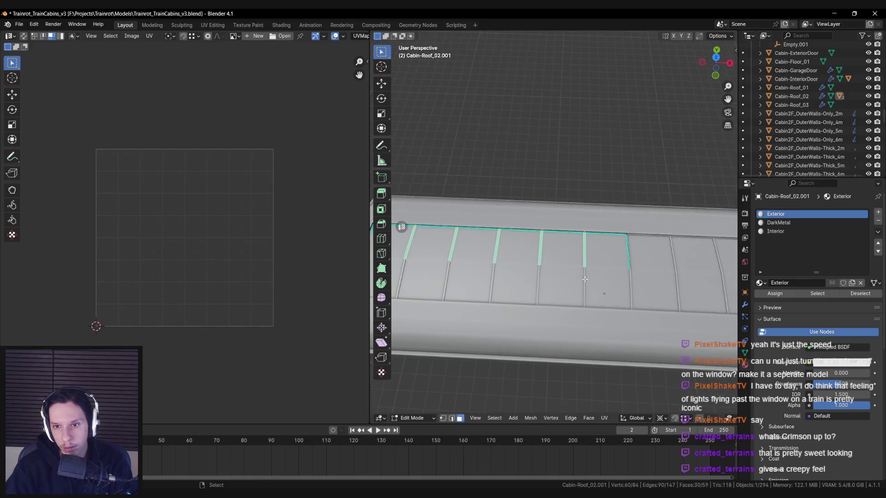
scroll(450, 411, up, 2)
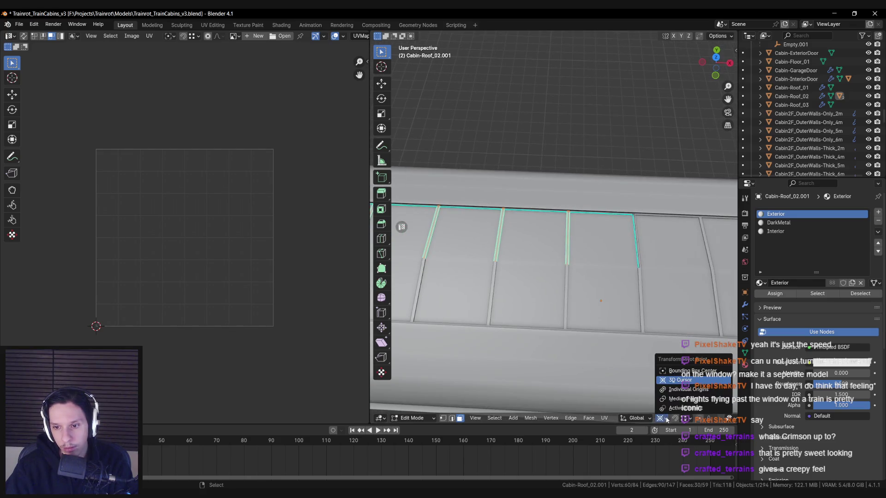
scroll(594, 271, up, 1)
scroll(594, 271, down, 2)
Widen the selected divider strips along X and shift a roof edge along X.
key(s)
key(x)
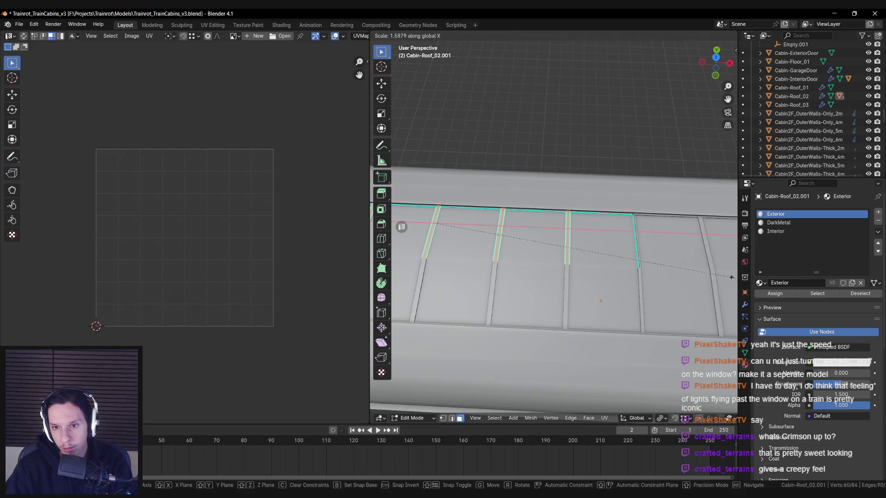
click(484, 307)
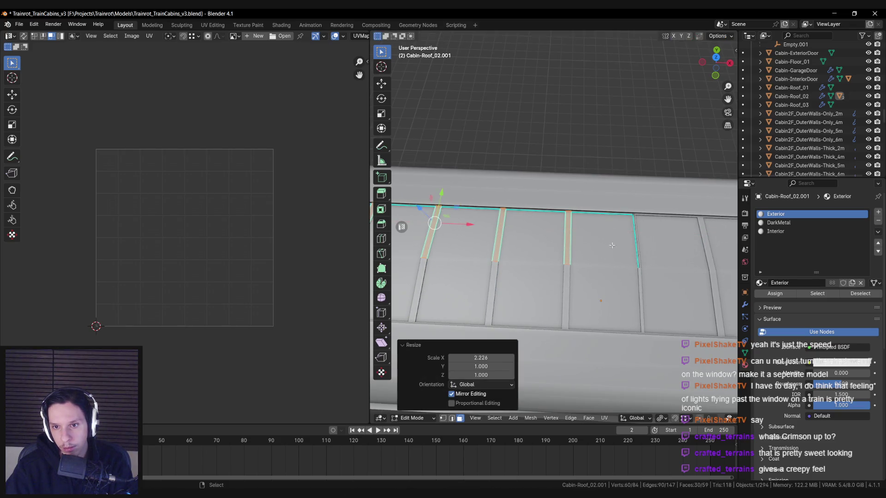
key(alt+a)
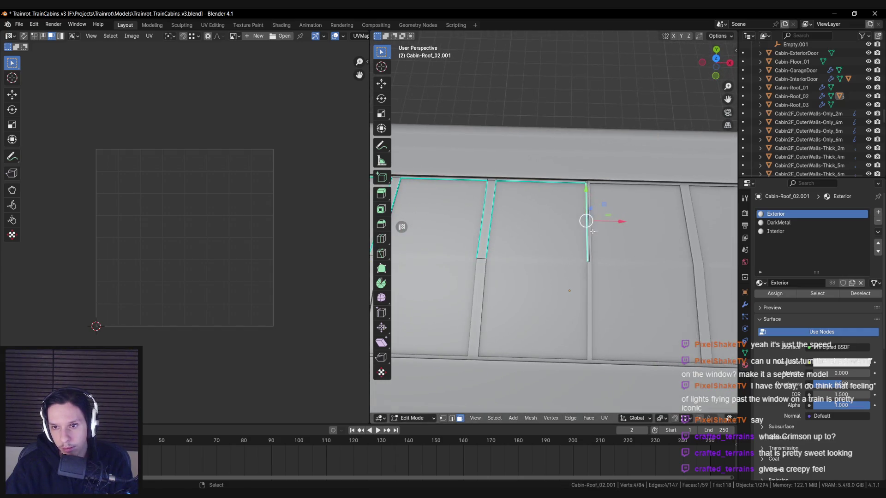
key(g)
key(x)
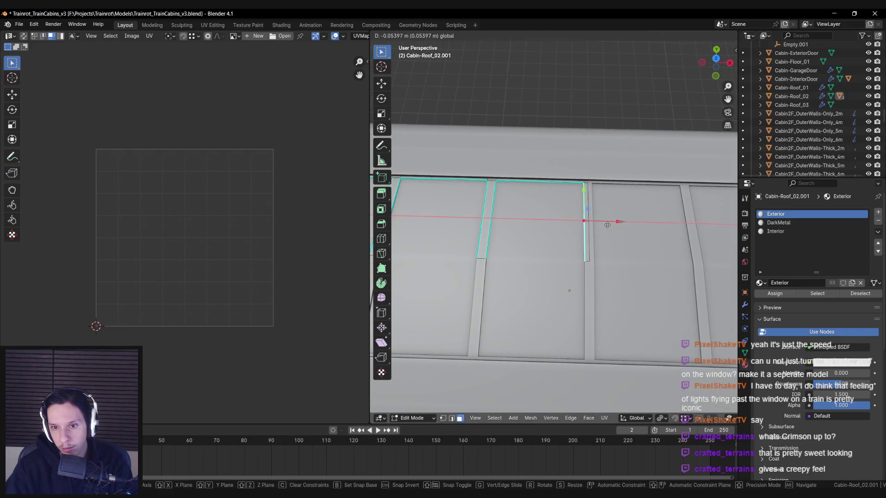
click(607, 225)
Save the Blender file and export Cabin-Roof_02 to Unreal Engine.
key(Tab)
scroll(560, 230, down, 5)
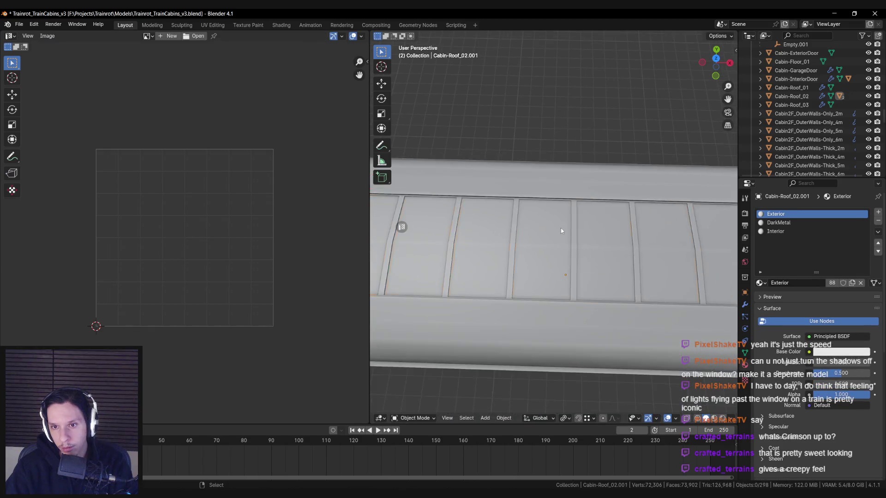
key(ctrl+s)
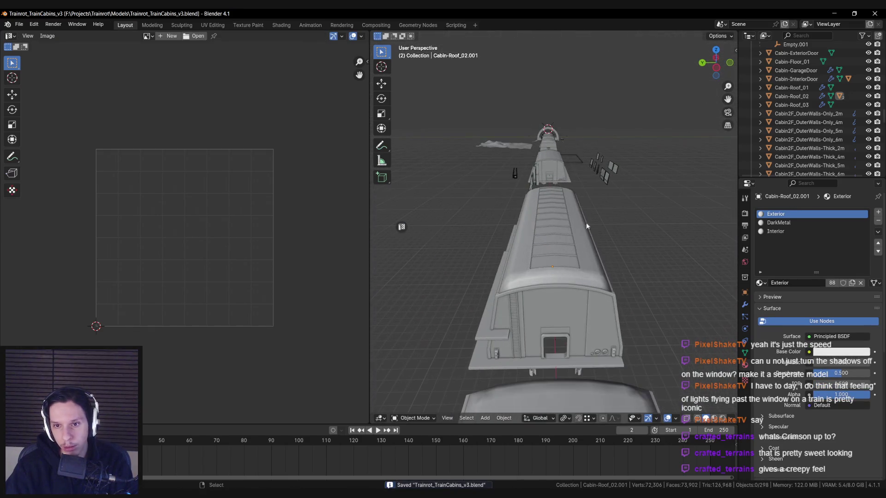
click(596, 219)
key(n)
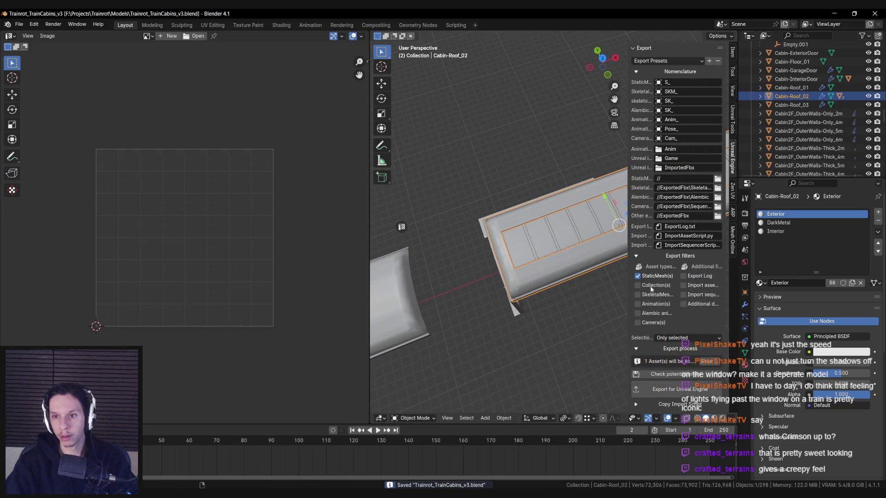
click(661, 392)
Back in Unreal, fly the camera around the train cabin with the new roof and start a playtest.
key(n)
key(alt+Tab)
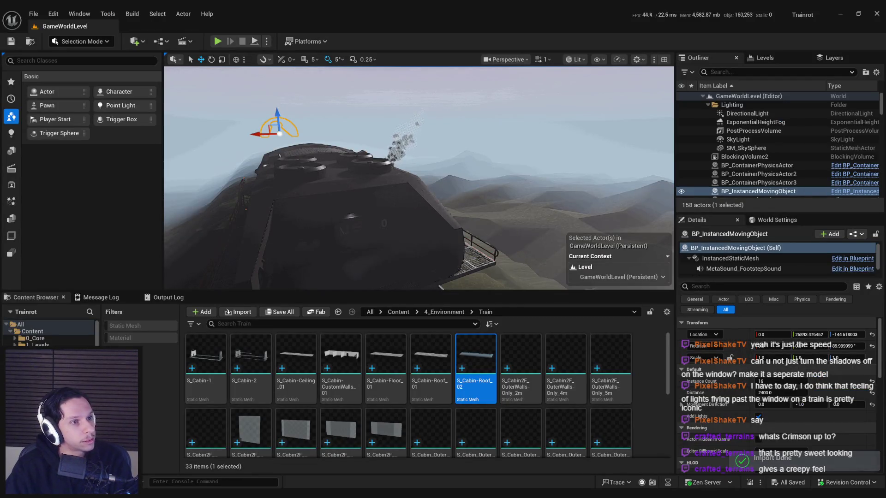
key(w)
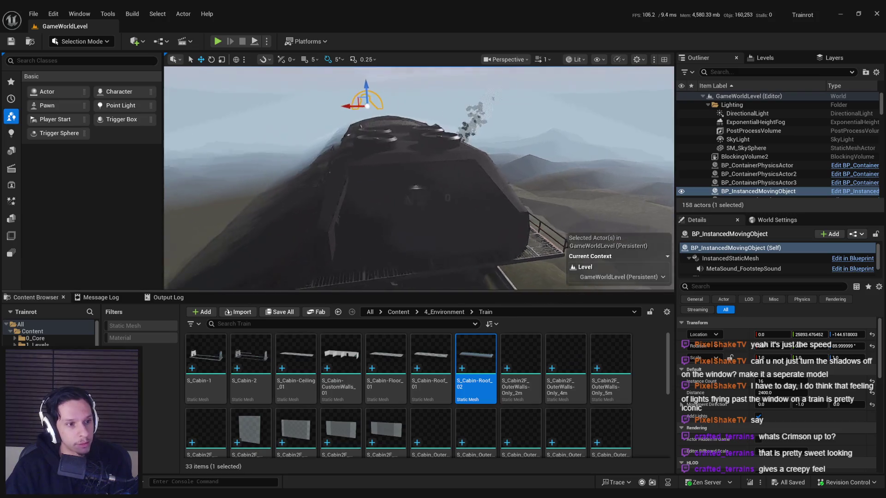
key(s)
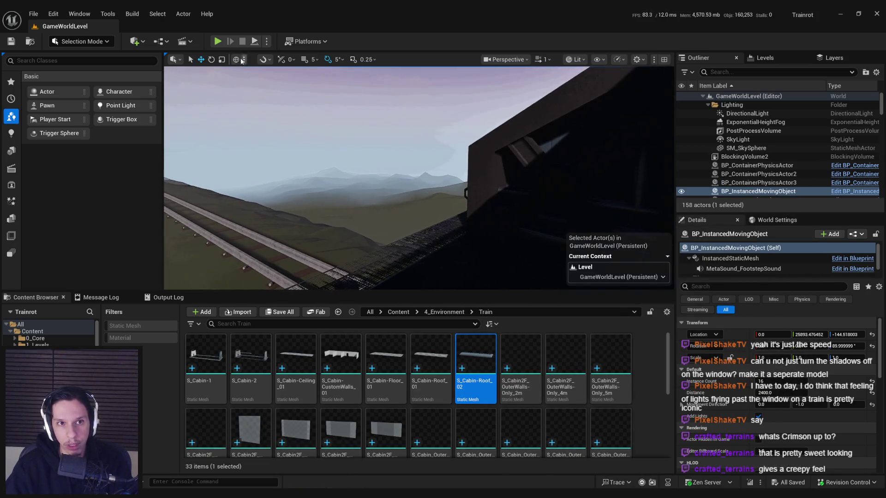
click(217, 44)
In fullscreen play, walk into the library cabin, climb the spiral staircase and explore the upper walkway.
key(F11)
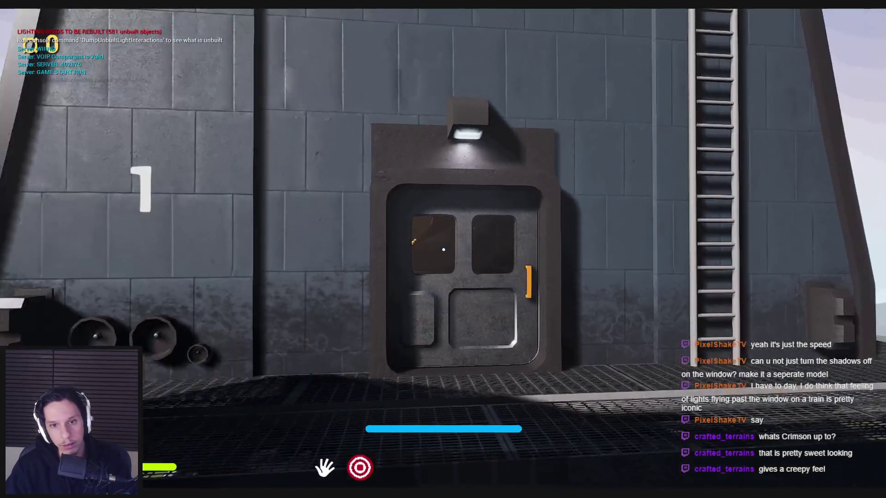
key(w)
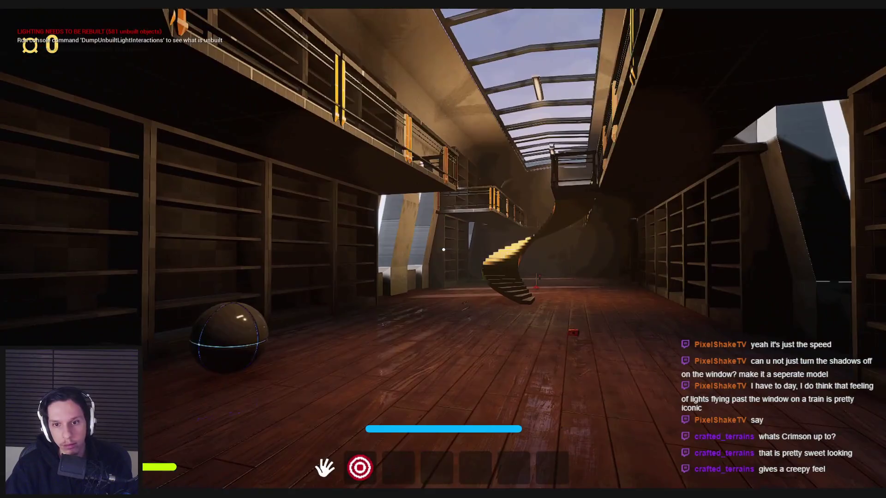
mouse_move(444, 249)
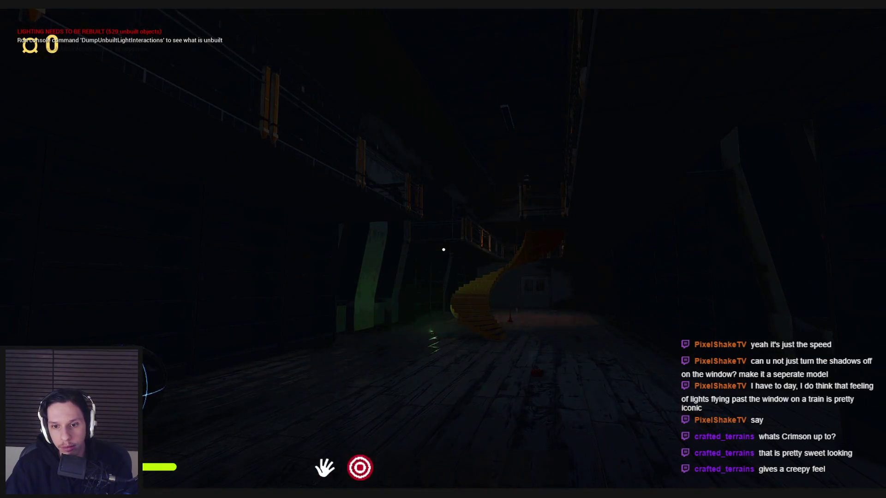
key(w)
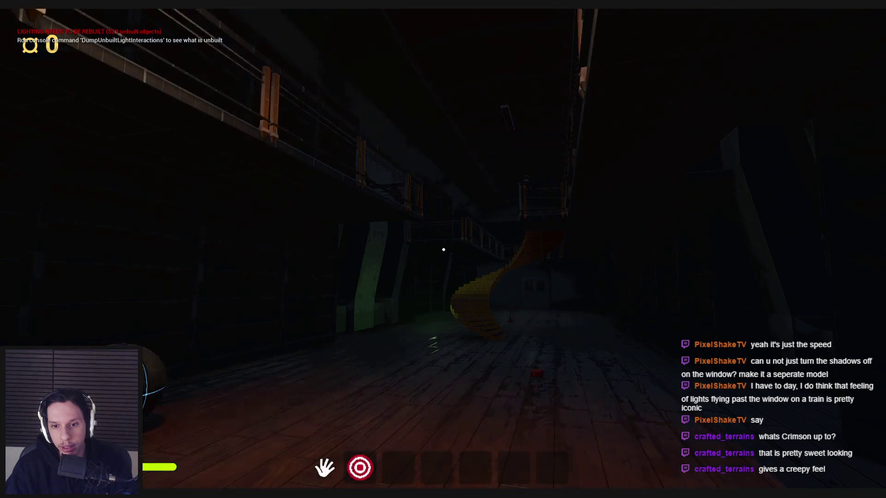
key(w)
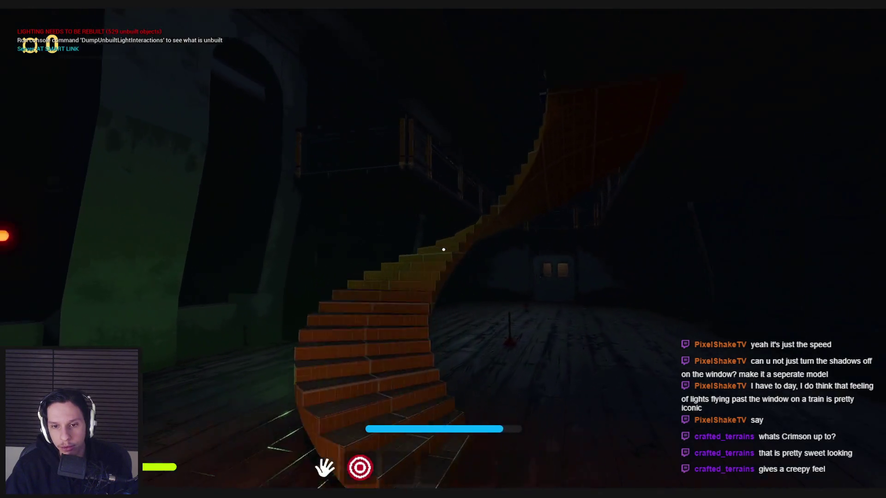
key(w)
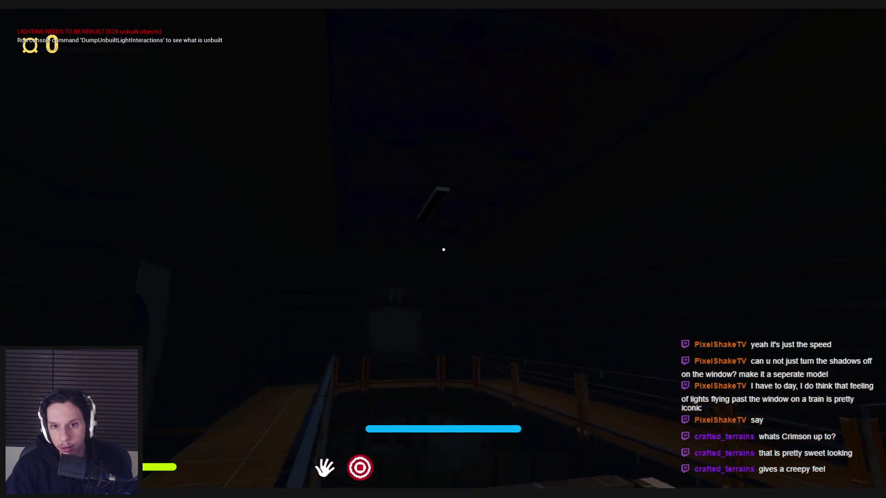
key(w)
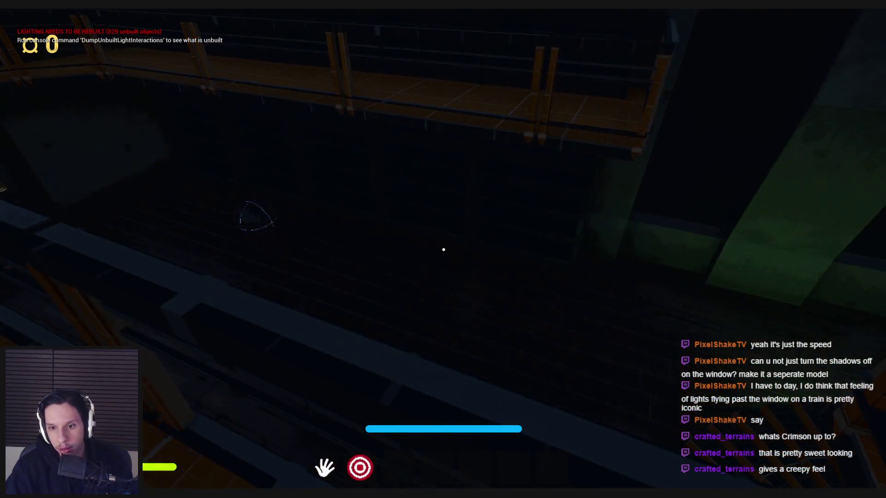
key(w)
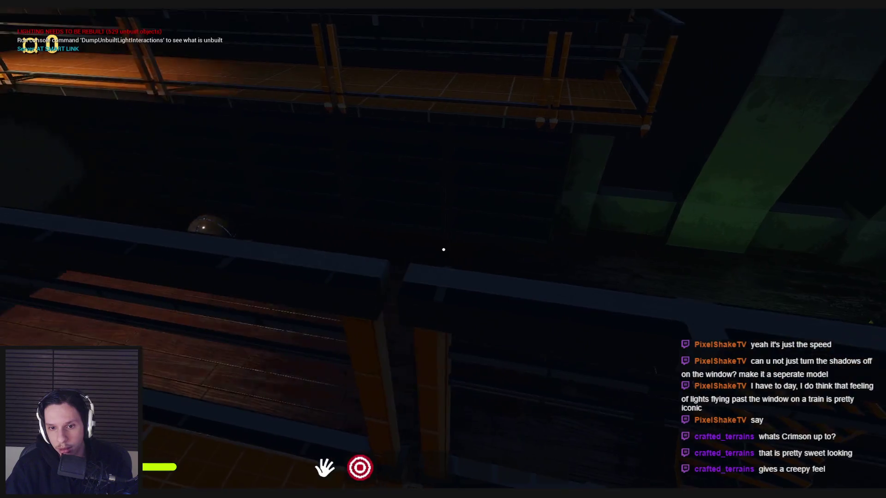
key(w)
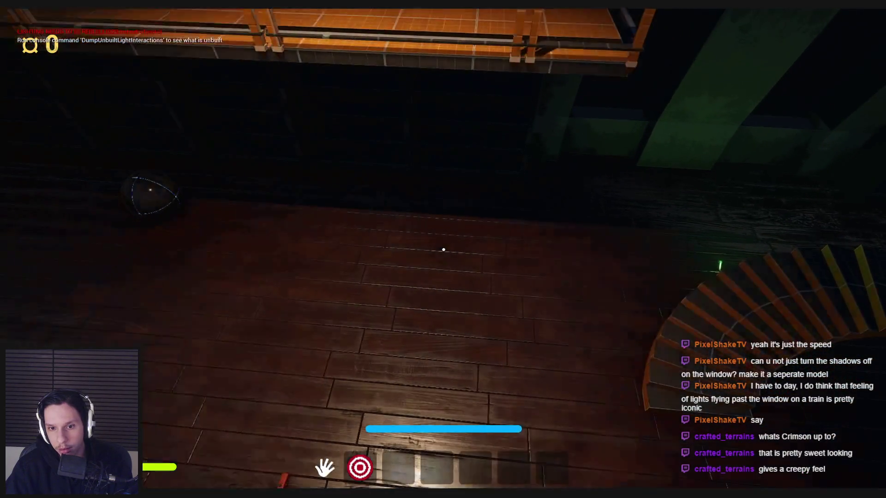
key(w)
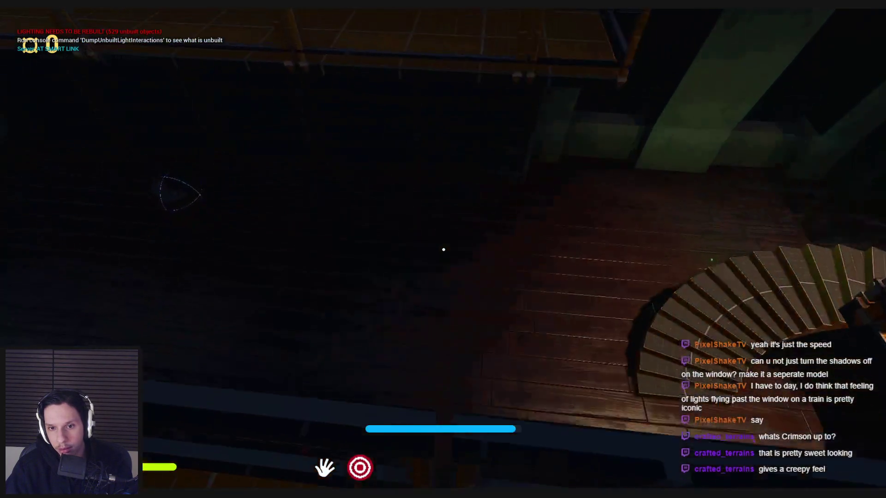
key(w)
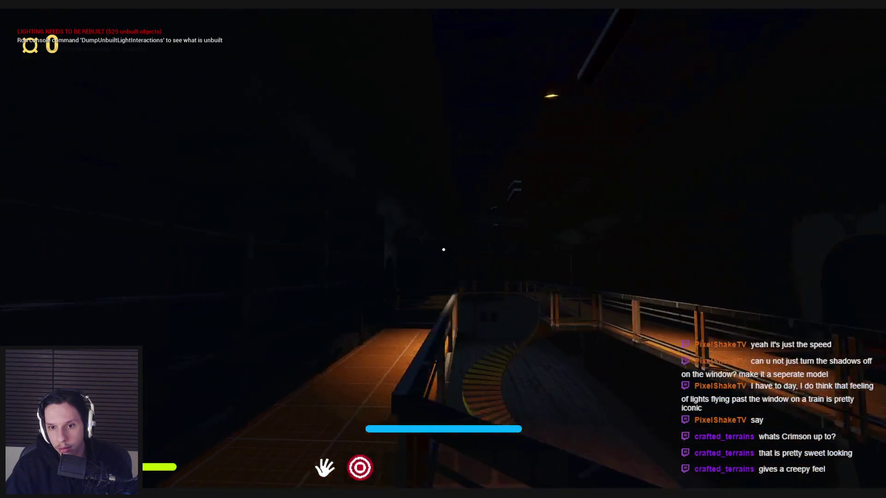
key(w)
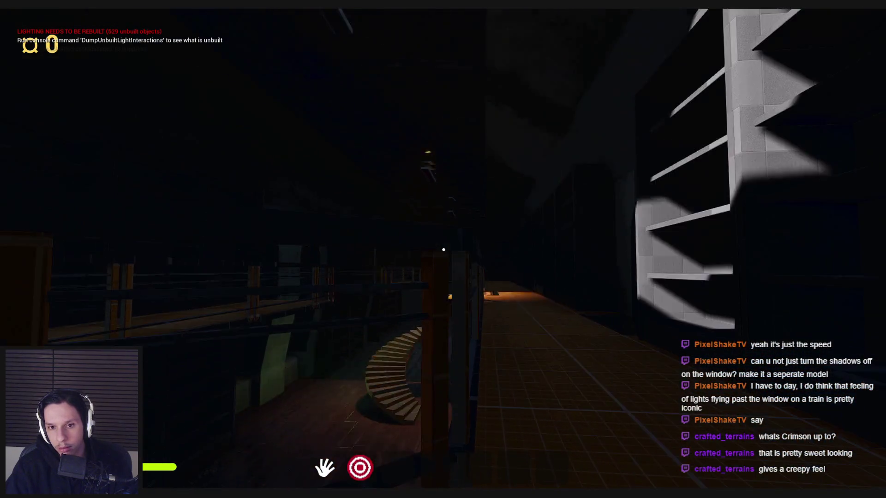
key(w)
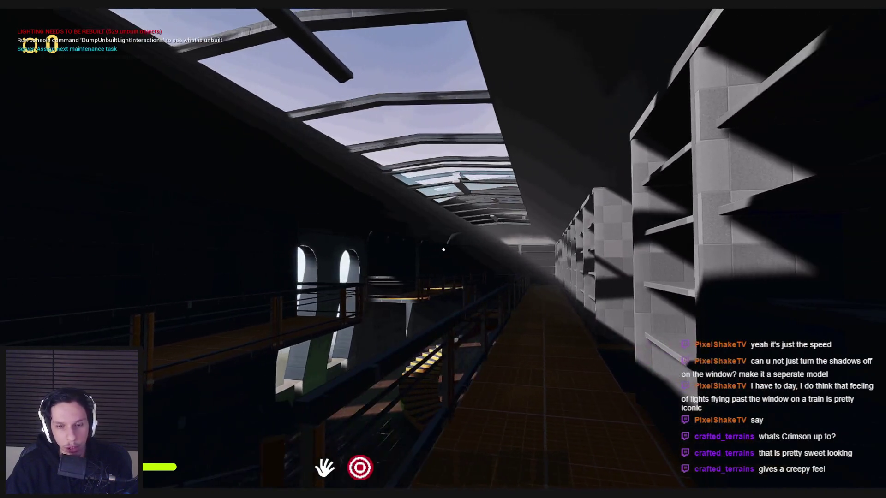
key(w)
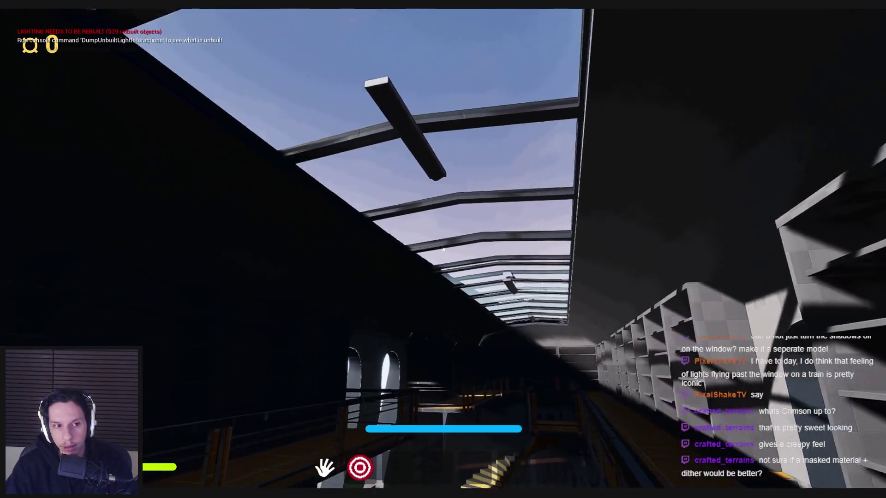
Stop the play session and load LevelTrain_Cabin-Library from Recent Levels.
key(Escape)
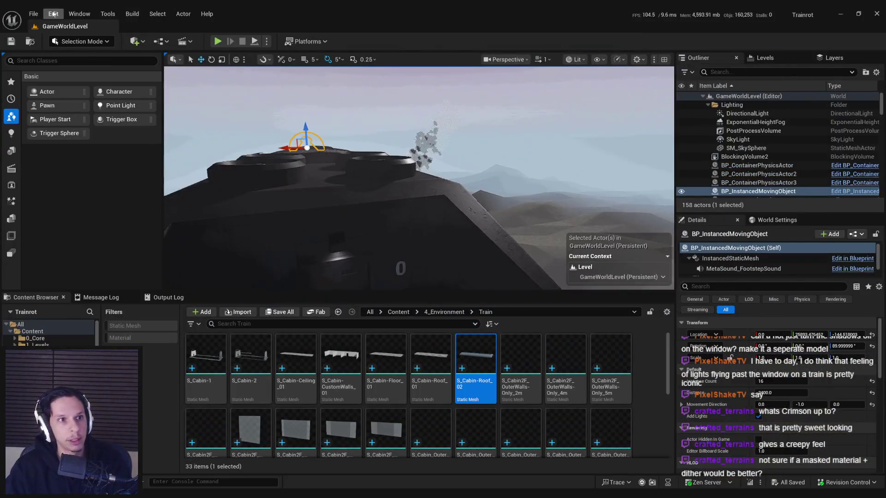
click(33, 14)
mouse_move(84, 79)
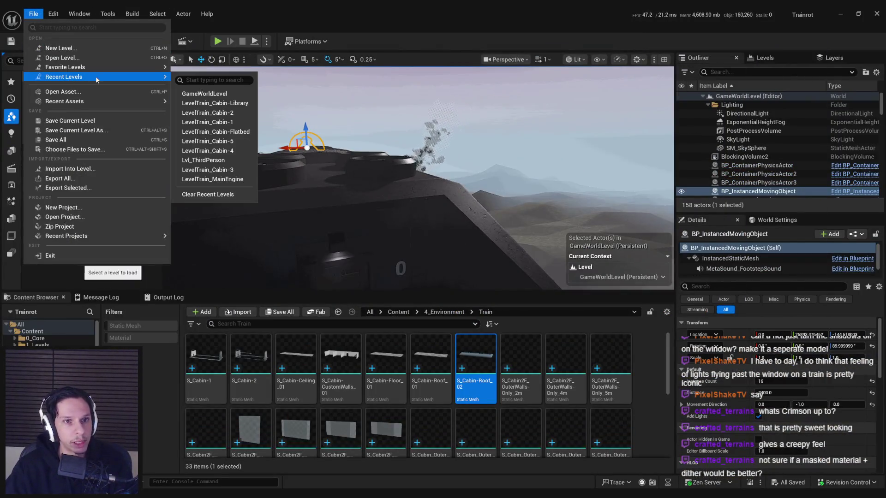
click(215, 106)
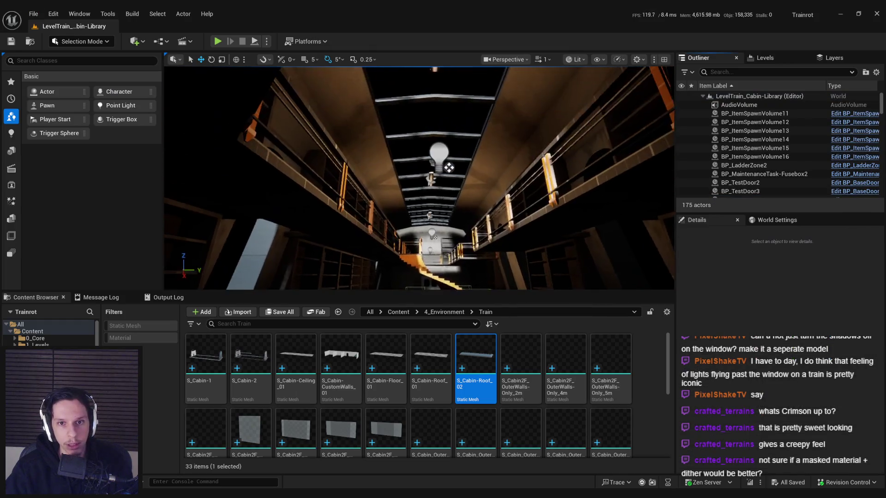
Select ceiling lamps S_Lamp-Horizontal_5, 6 and 7 together and move them to a new position.
click(443, 90)
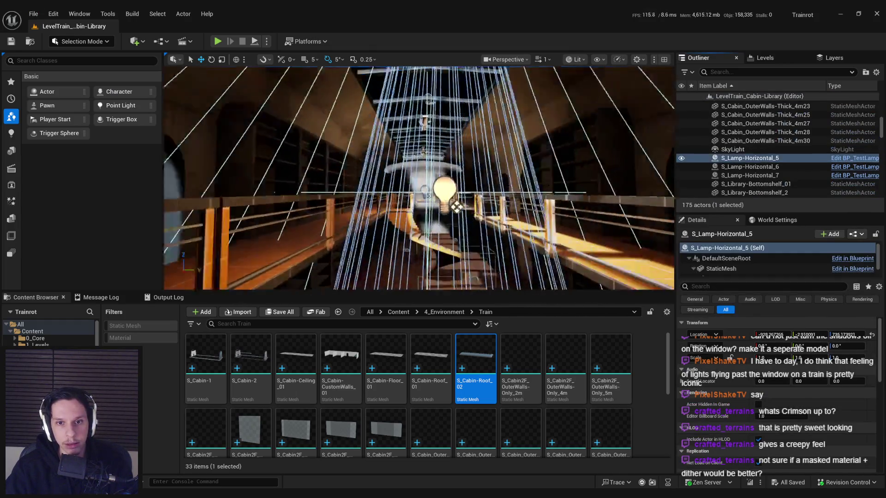
shift+click(750, 176)
key(f)
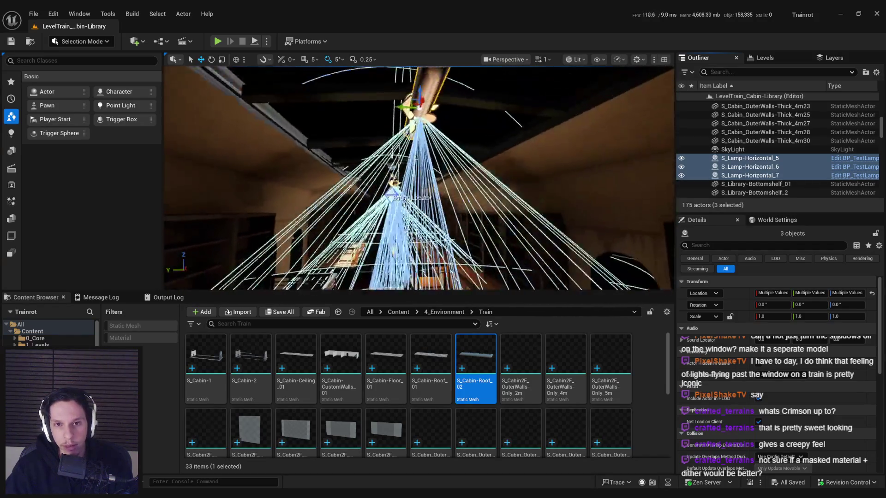
mouse_move(355, 139)
mouse_down()
mouse_move(423, 140)
mouse_move(414, 177)
mouse_up()
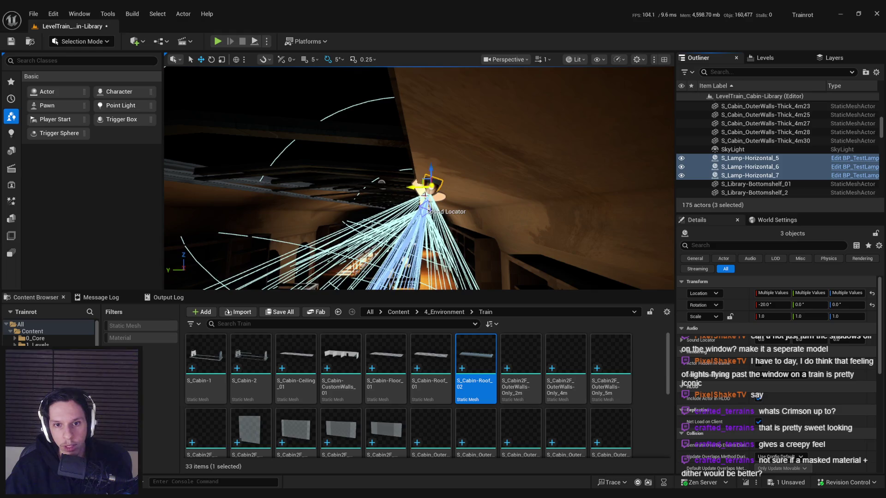
mouse_move(415, 180)
mouse_down()
mouse_move(418, 203)
mouse_move(417, 194)
mouse_up()
Check the point lights of lamps S_Lamp-Horizontal_7, 6 and 5 one by one.
click(478, 247)
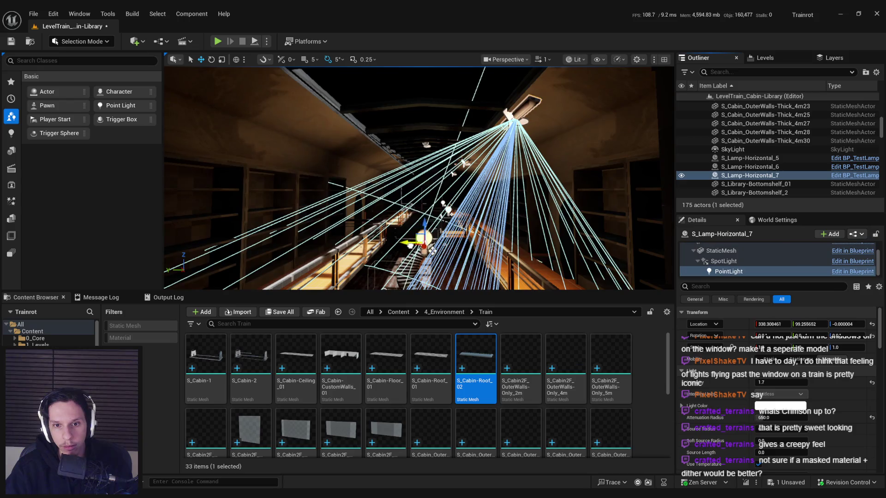
mouse_move(436, 250)
mouse_down()
mouse_move(461, 231)
mouse_move(430, 208)
mouse_up()
click(475, 226)
click(462, 216)
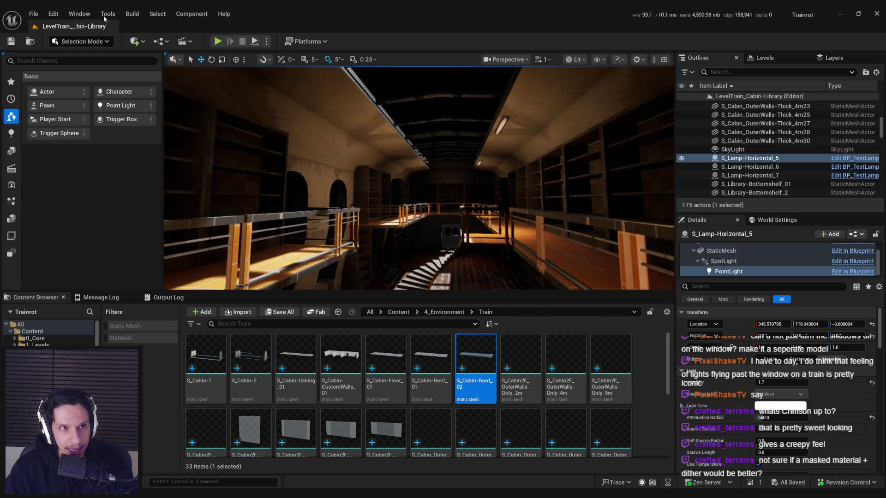
Load GameWorldLevel via File > Recent Levels and press Play on the toolbar.
click(34, 14)
mouse_move(72, 78)
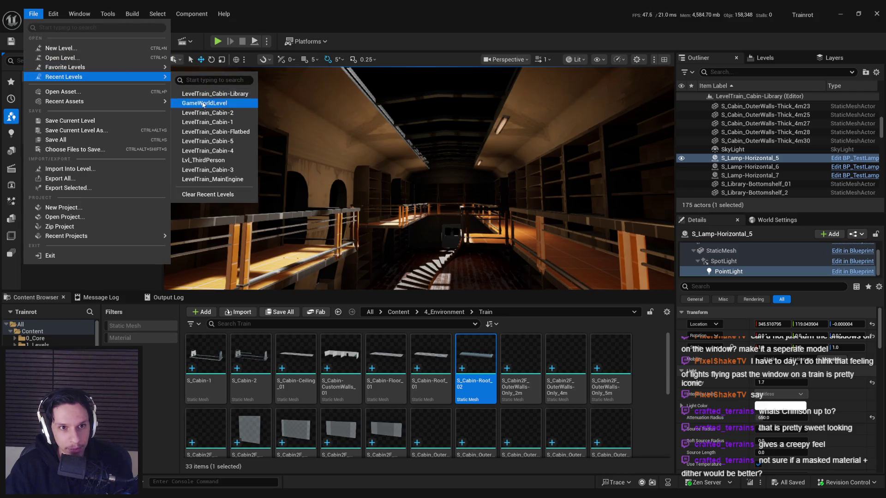
click(203, 104)
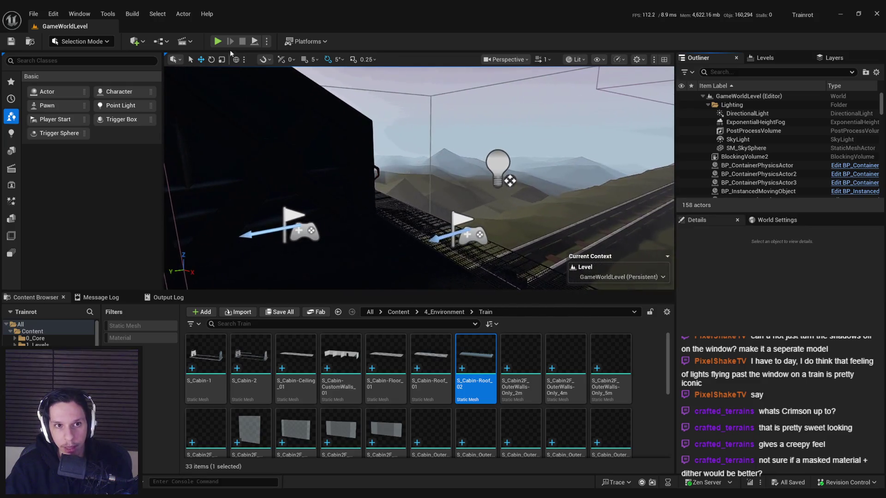
click(220, 42)
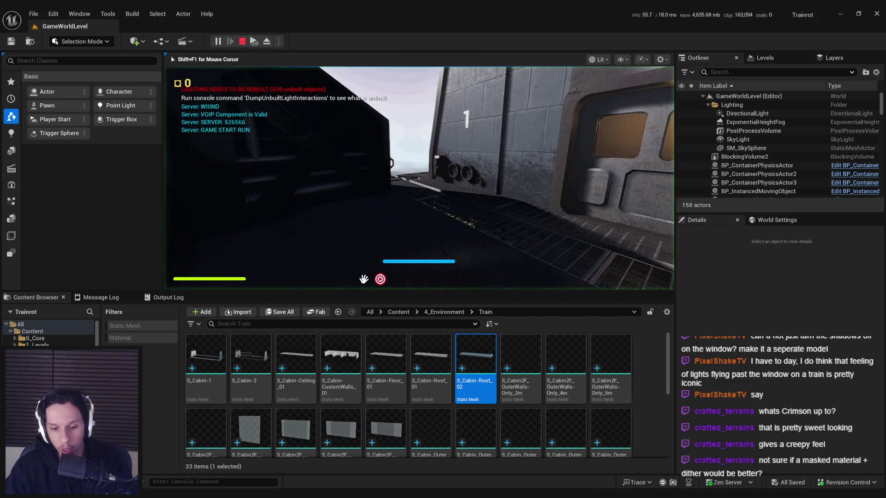
Walk down the library hall in the fullscreen playtest.
key(Escape)
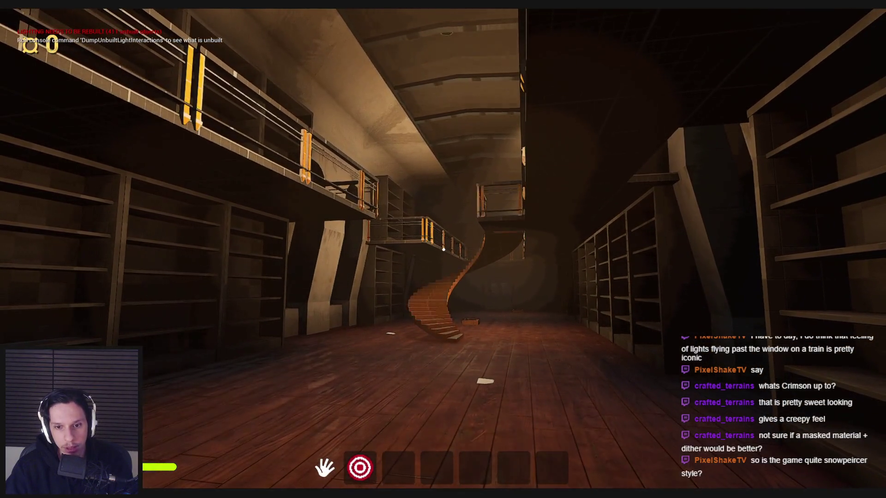
key(s)
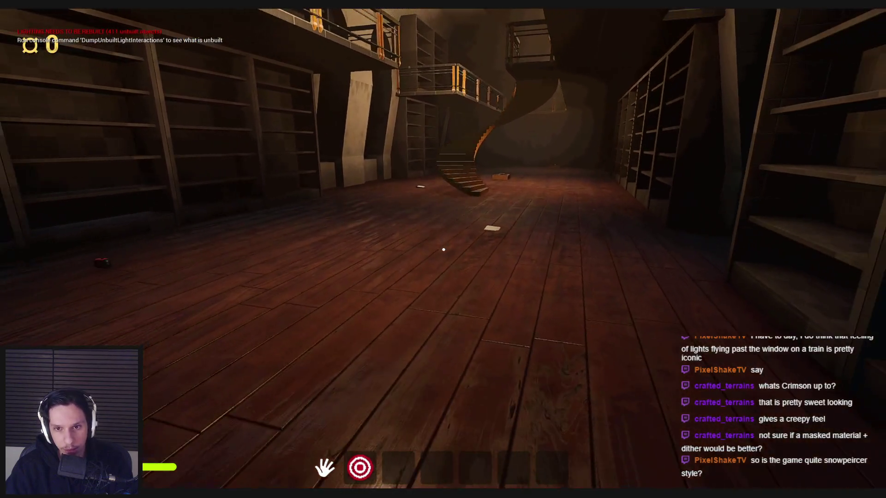
mouse_move(444, 249)
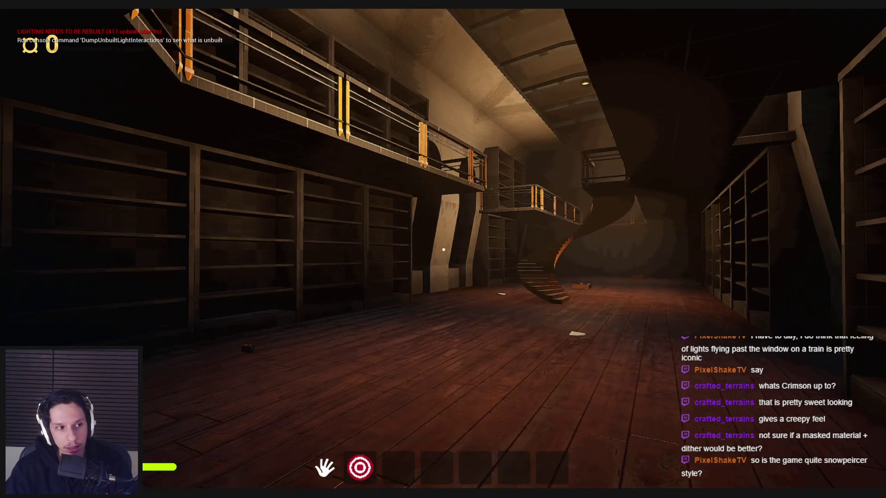
key(w)
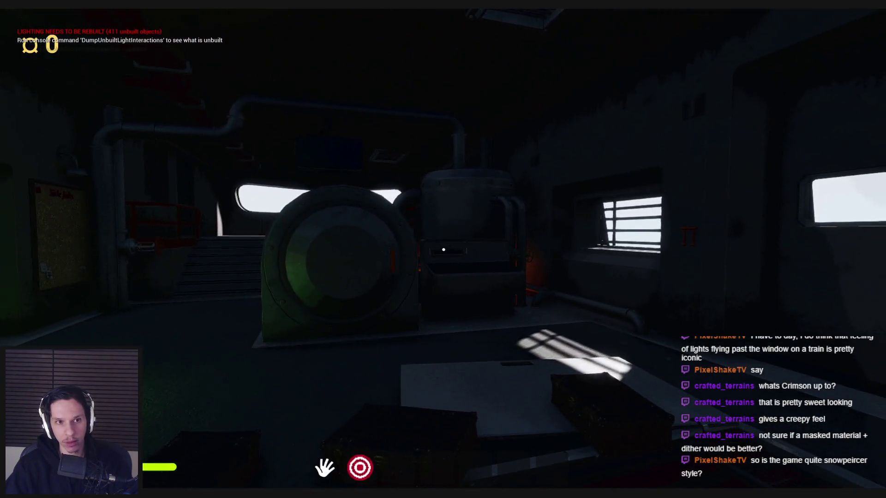
key(f)
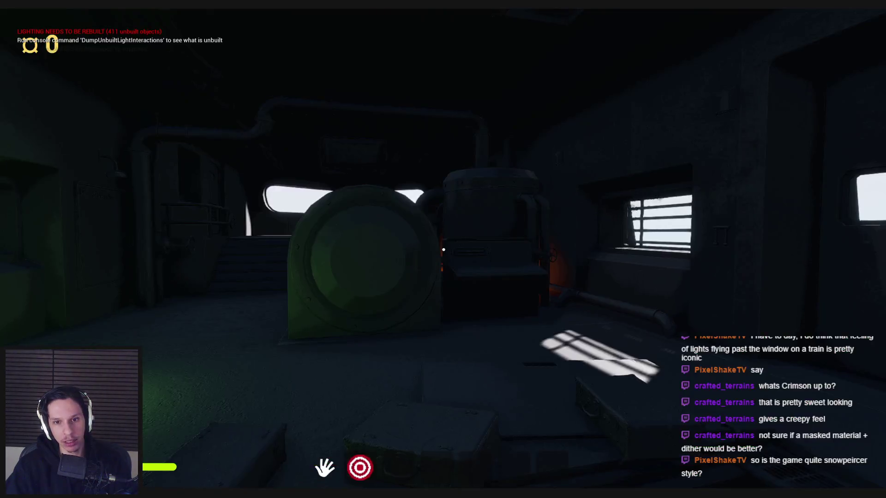
Enter 'show lighting' in the console, explore the engine room, then stop the playtest.
key(grave)
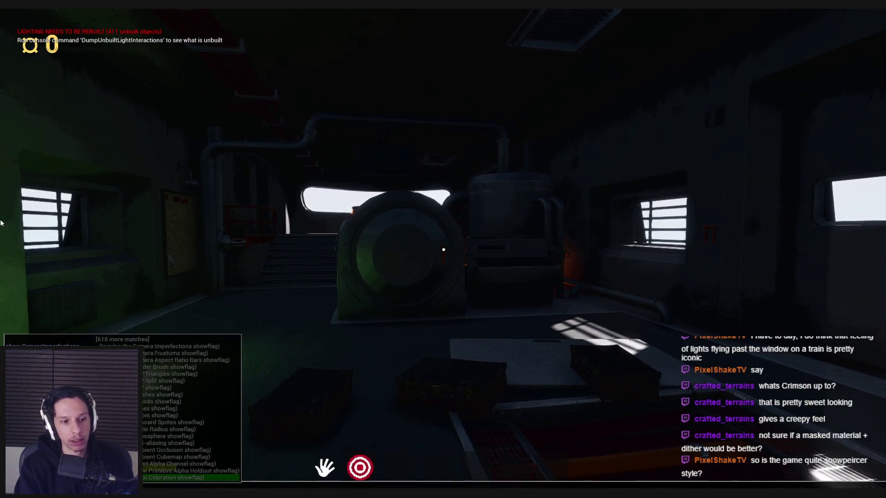
text(show lighting)
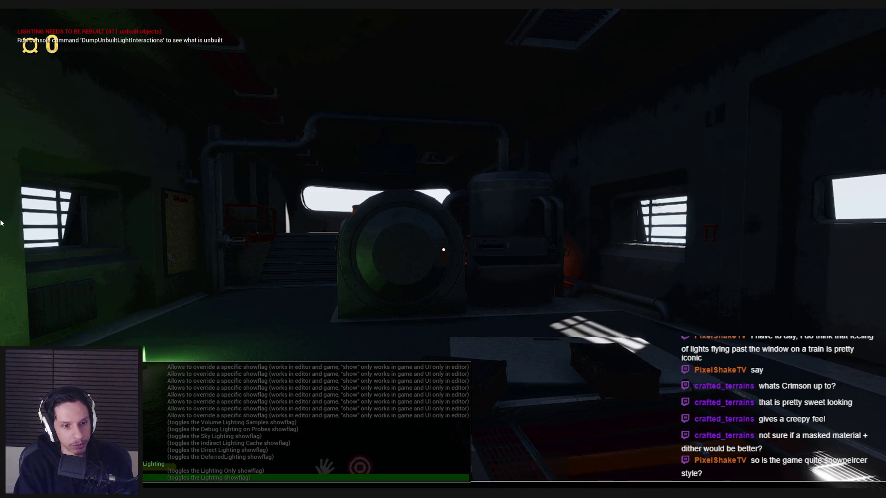
key(w)
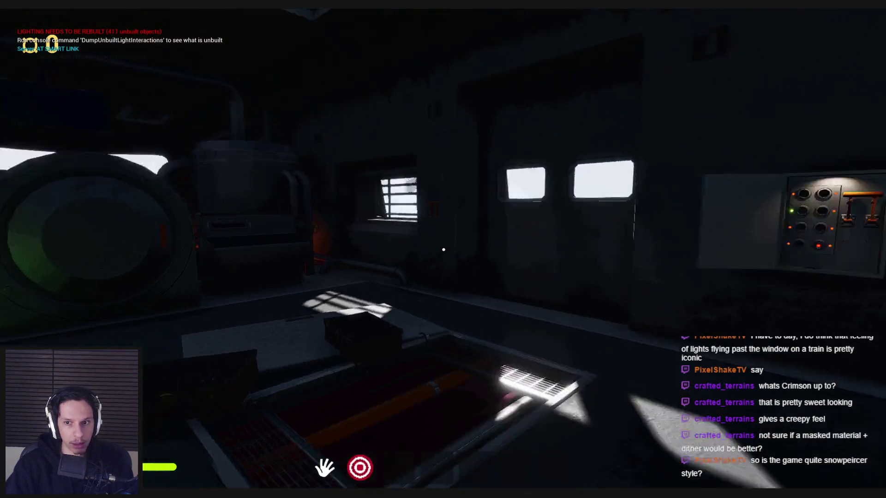
key(w)
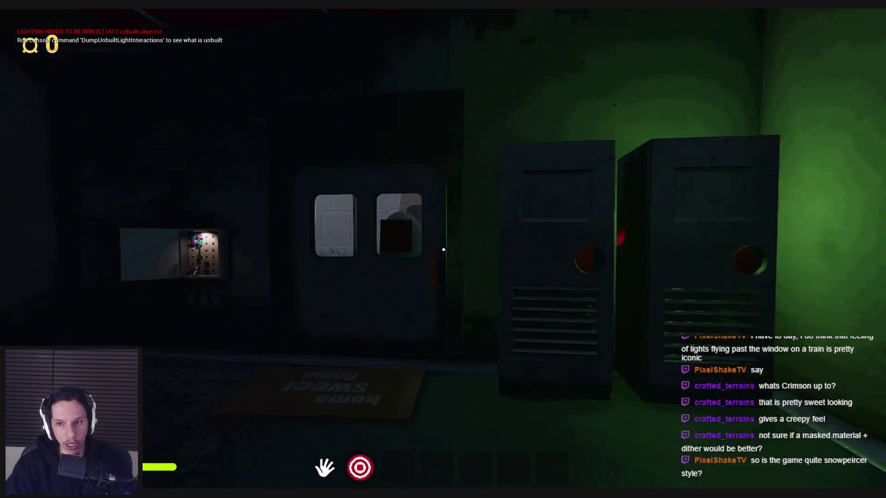
key(shift+w)
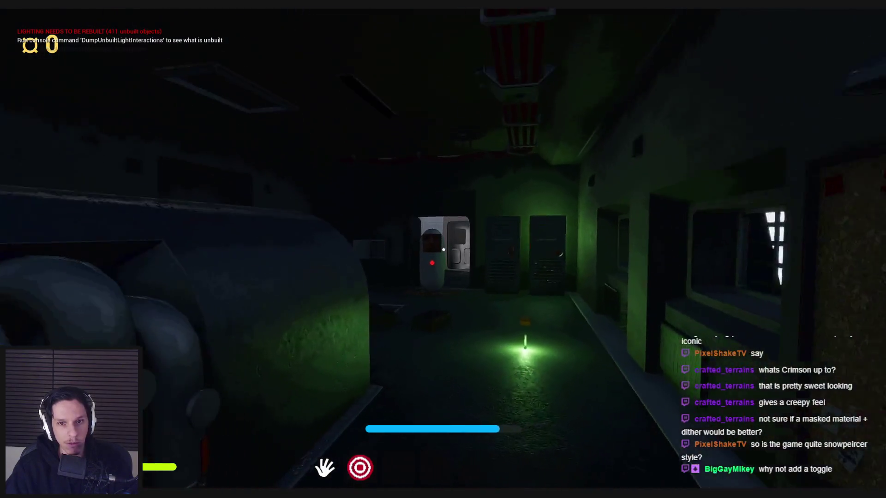
key(Escape)
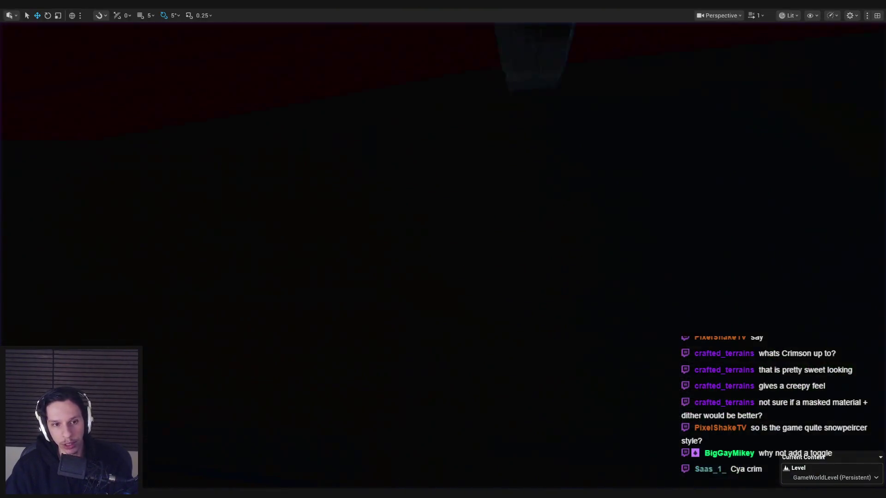